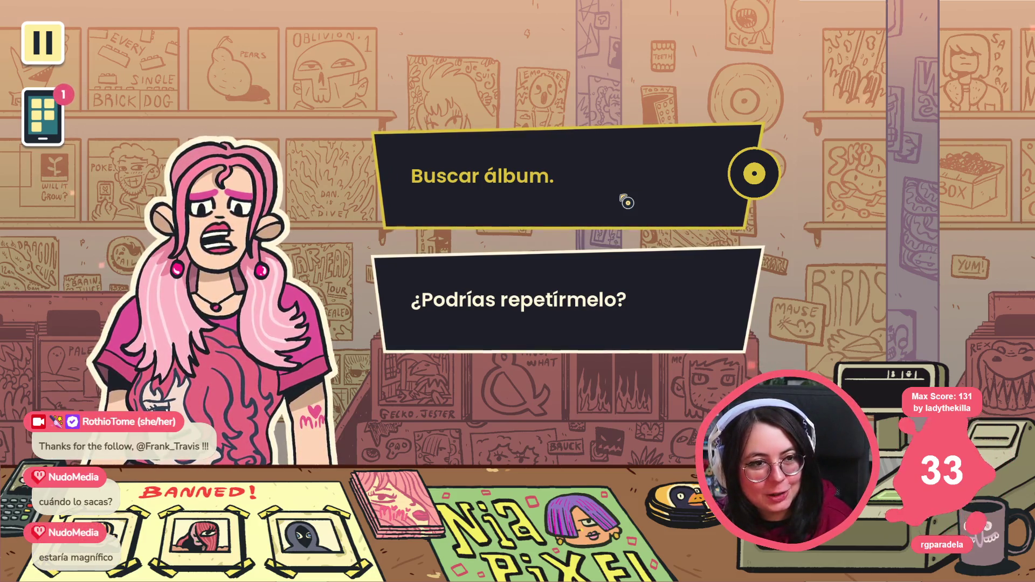
Choose 'Buscar álbum' and browse right through the shop to the pegboard and arcade corner.
click(631, 179)
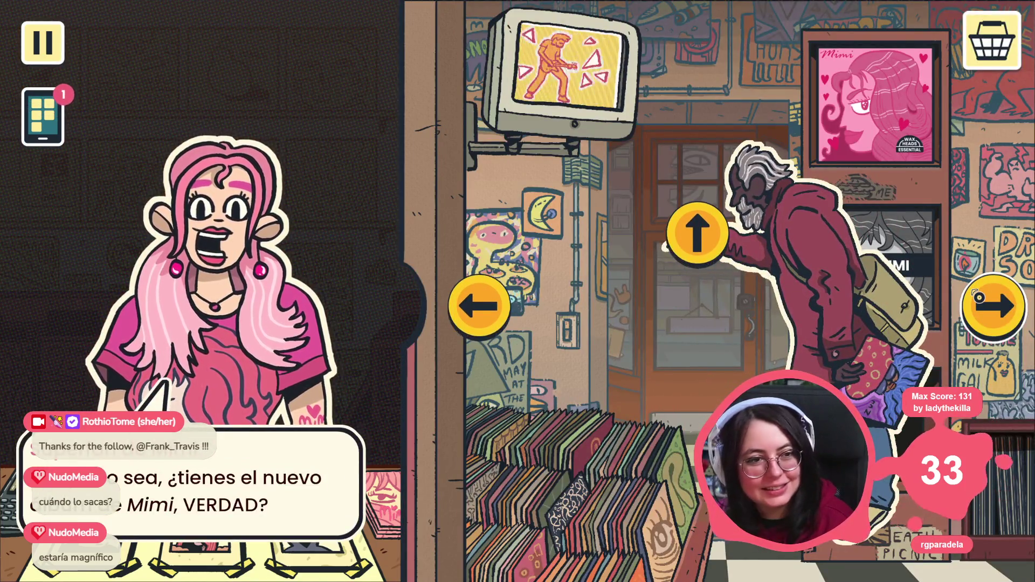
click(977, 295)
click(986, 302)
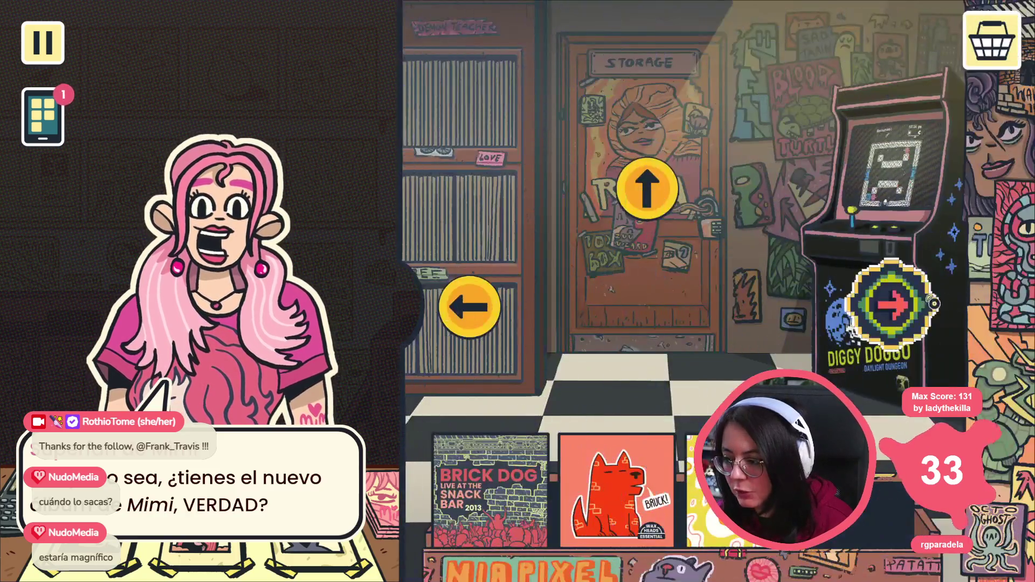
click(938, 303)
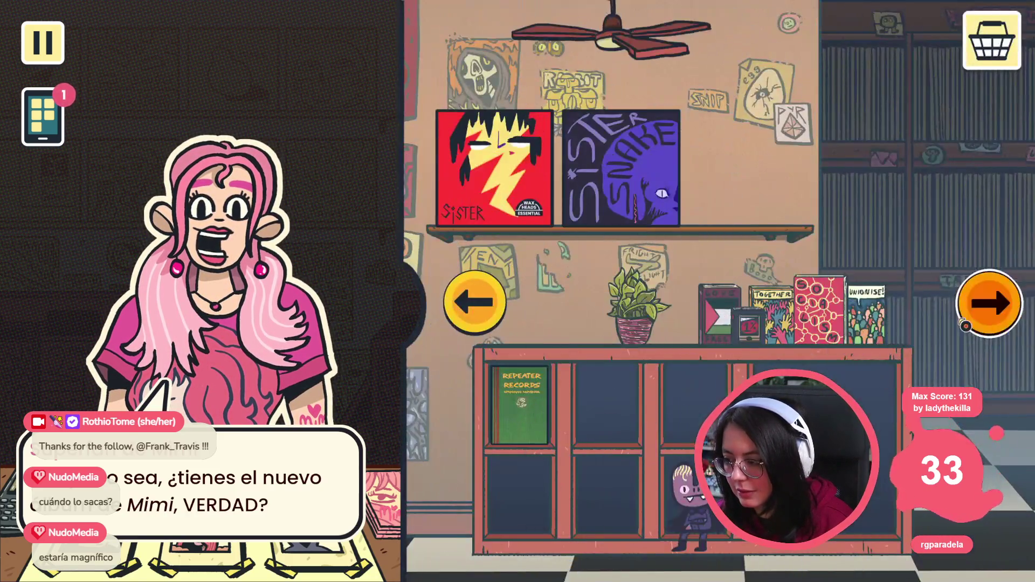
click(975, 305)
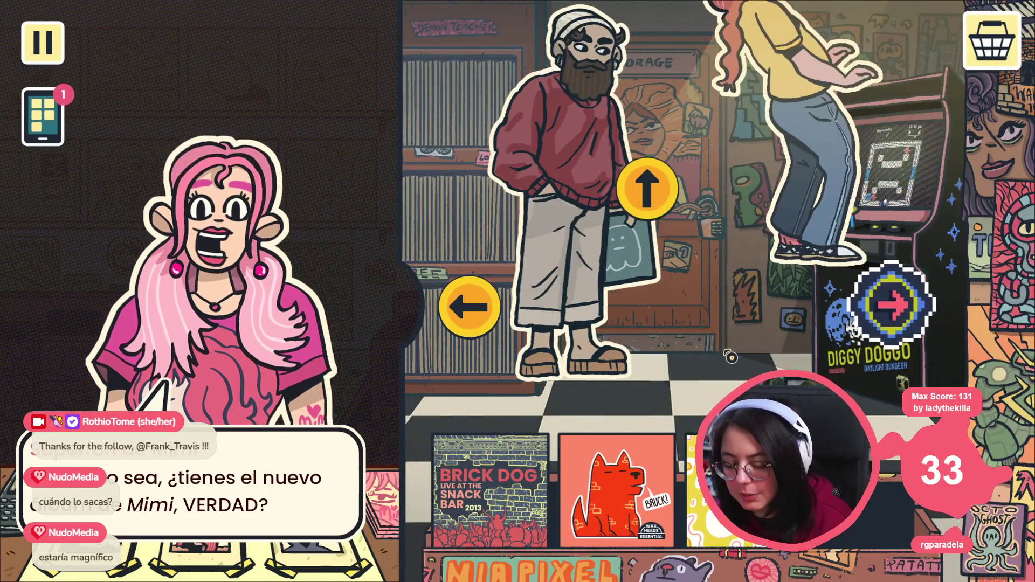
Quit the game, save store_decoration.gd in VS Code, and return to Godot.
key(alt+F4)
key(alt+Tab)
double_click(408, 211)
key(ctrl+s)
key(alt+Tab)
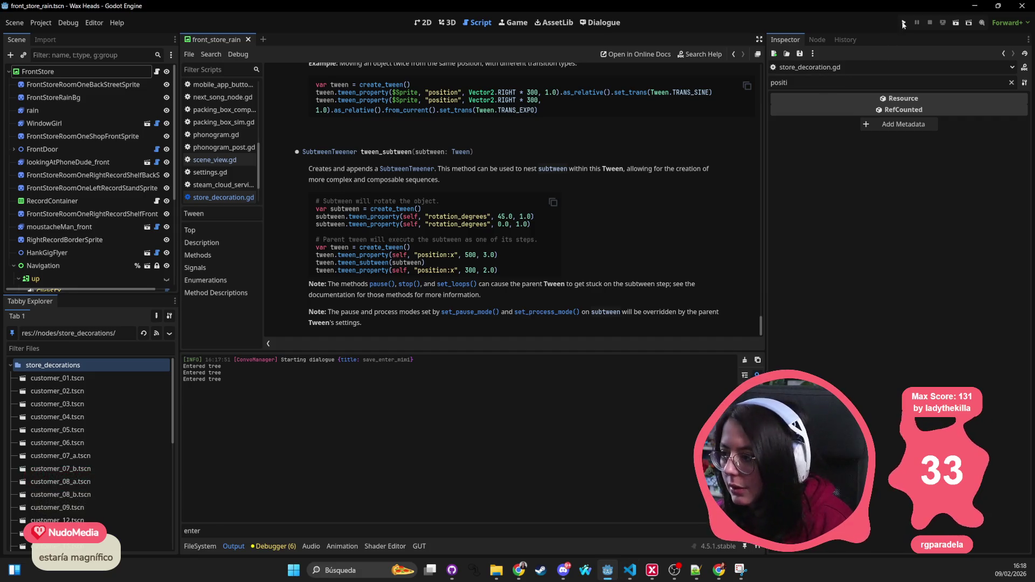
Launch Wax Heads with the Run Project button in the top-right toolbar.
click(903, 23)
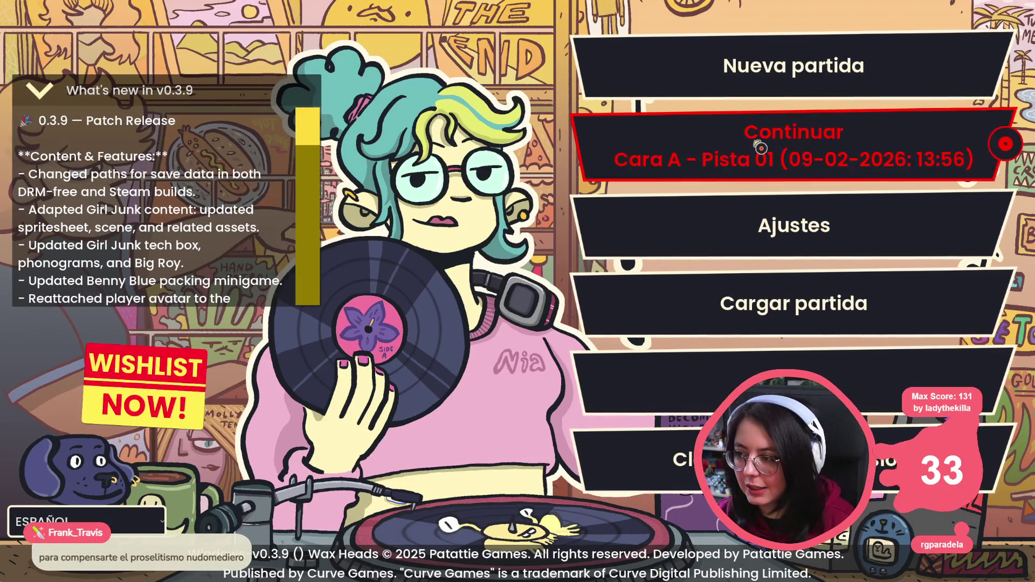
Start the game from the main menu and advance the Superfan's greeting past the handbook.
click(759, 147)
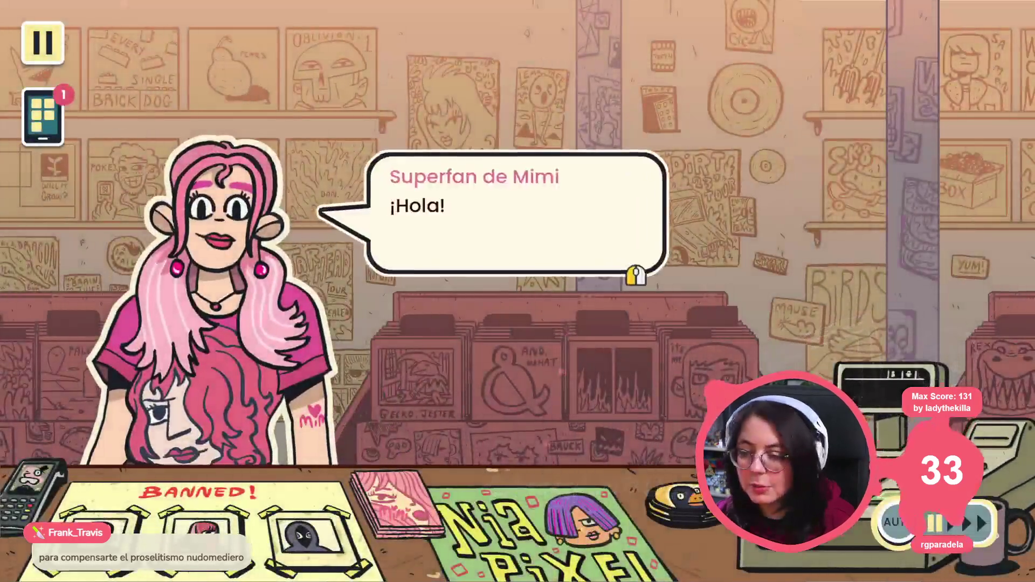
click(457, 195)
click(456, 197)
click(447, 203)
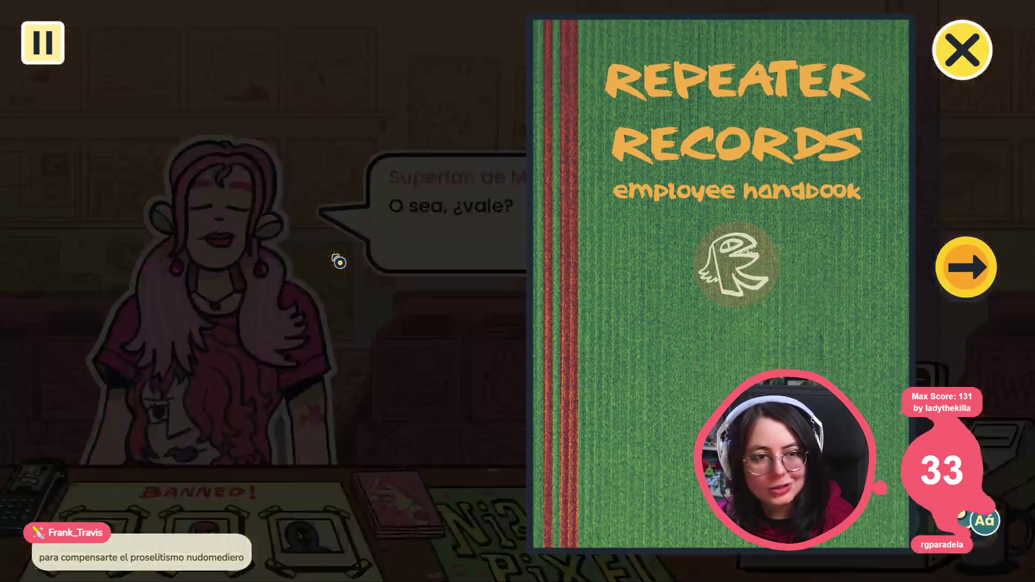
click(954, 47)
Ask the customer to repeat herself, answer '¡Claro!', and continue the conversation.
click(492, 358)
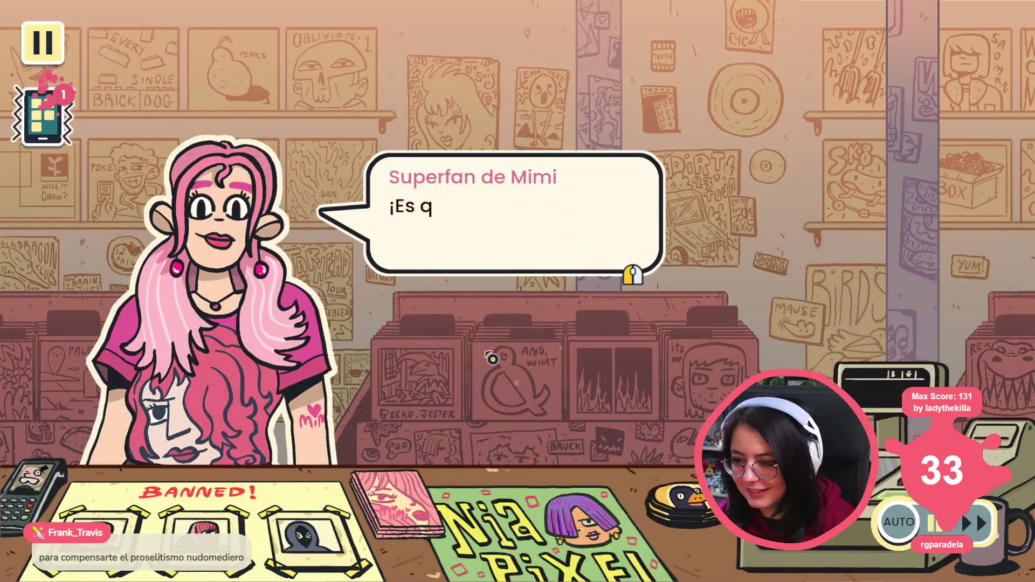
click(492, 358)
click(492, 358)
click(501, 255)
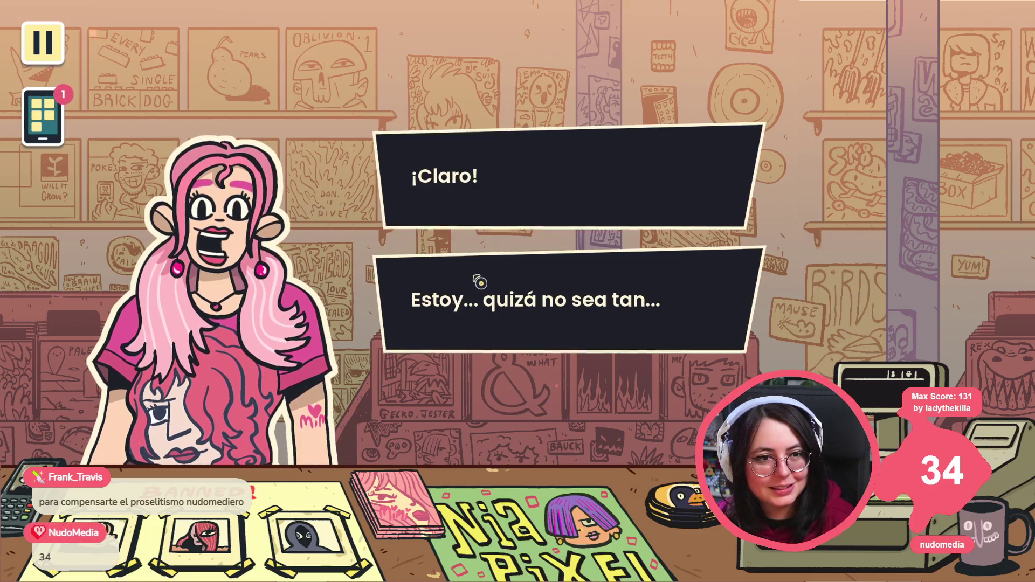
click(473, 203)
click(407, 281)
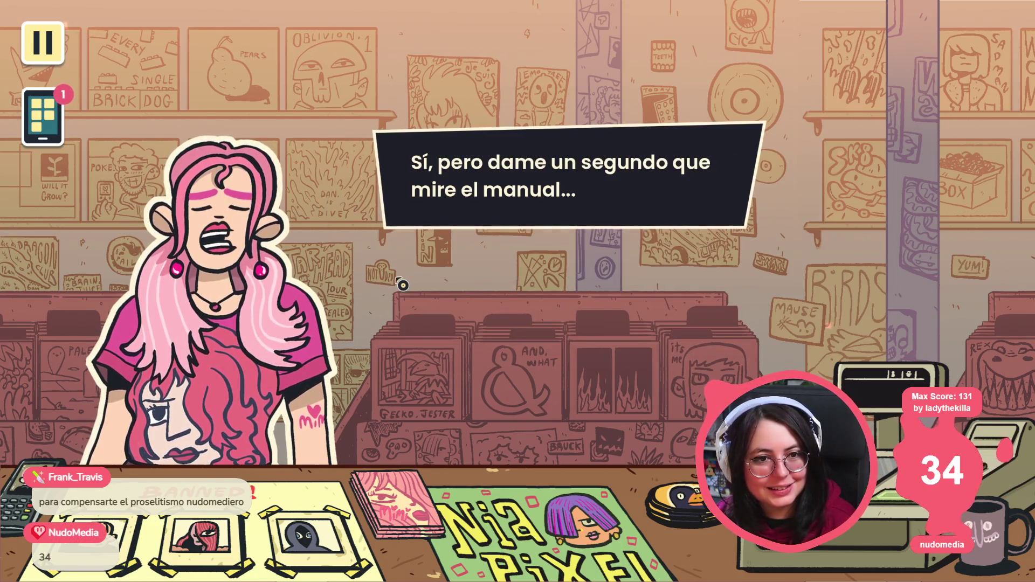
click(542, 224)
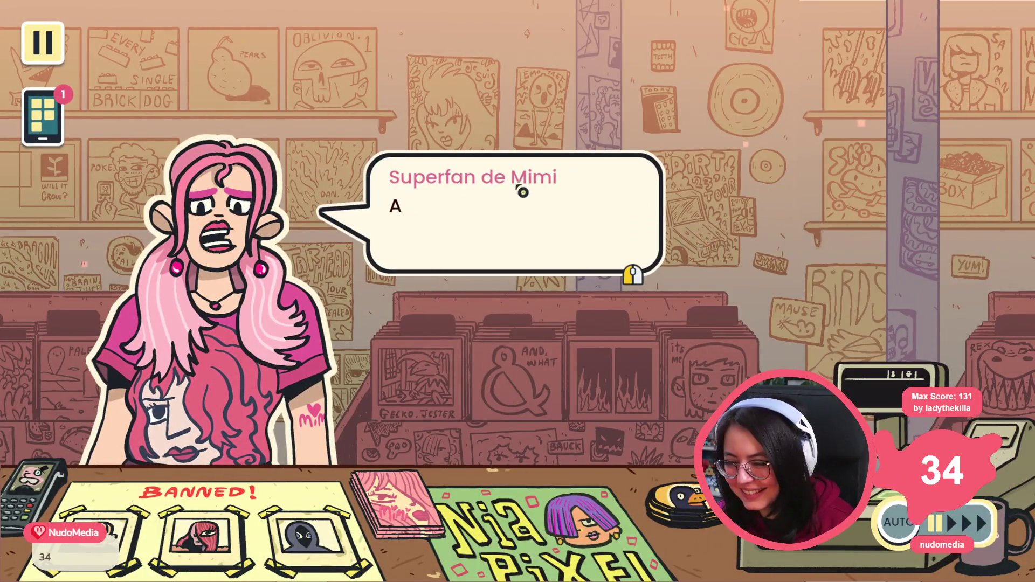
Choose 'Buscar álbum' and browse back and forth between the shelf wall and arcade corner.
click(493, 172)
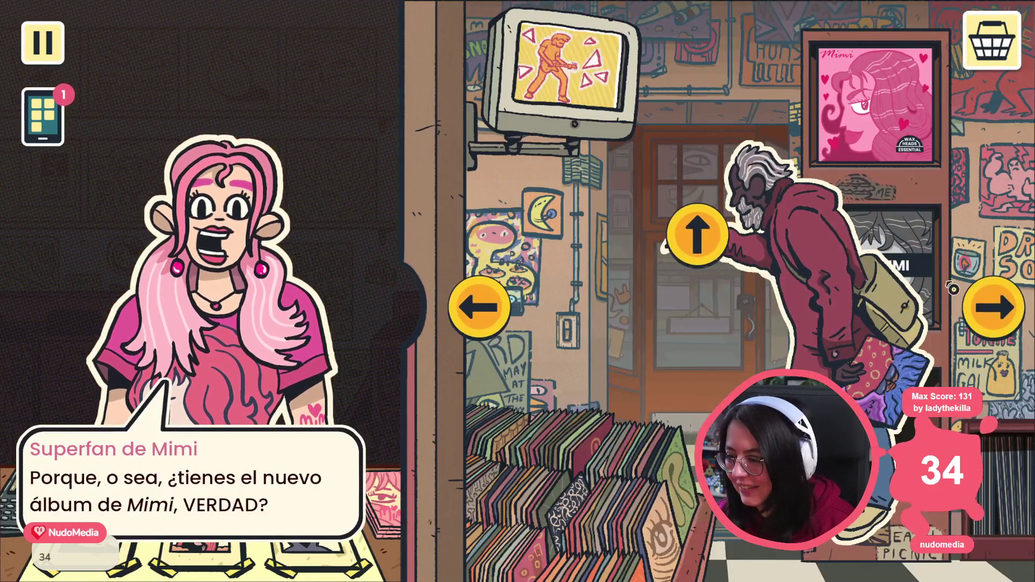
click(970, 302)
click(983, 310)
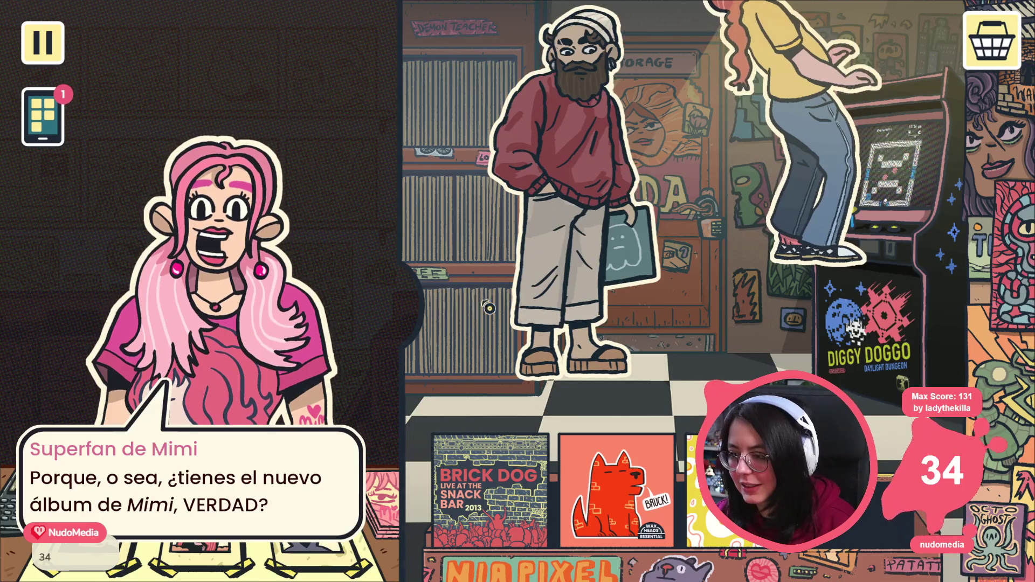
click(469, 305)
click(982, 311)
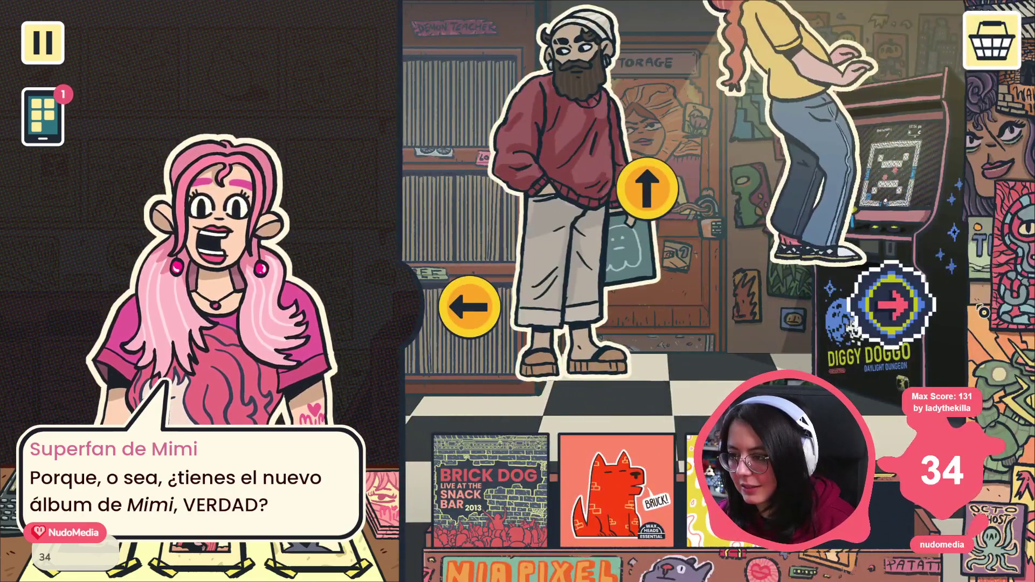
click(499, 323)
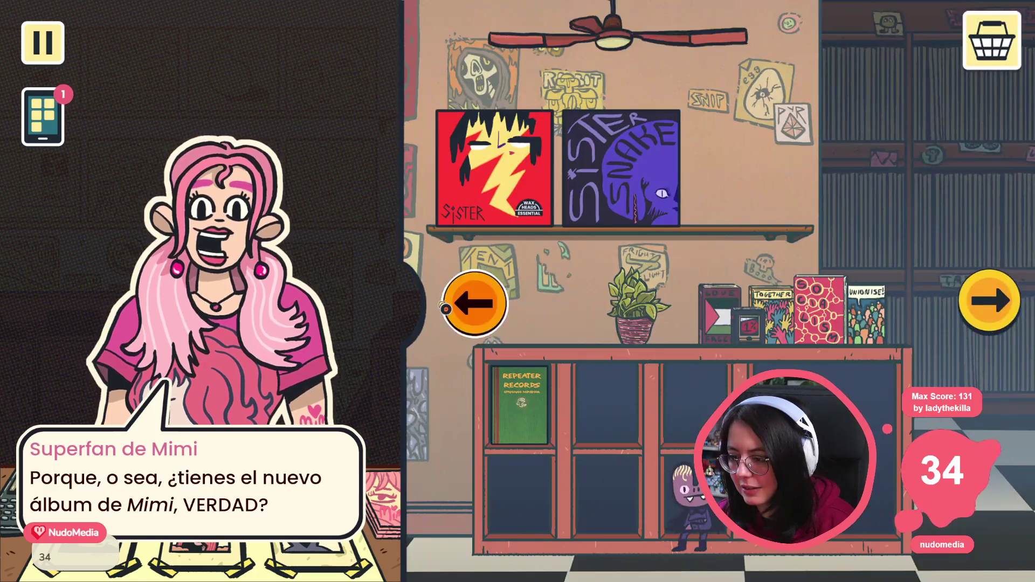
click(450, 309)
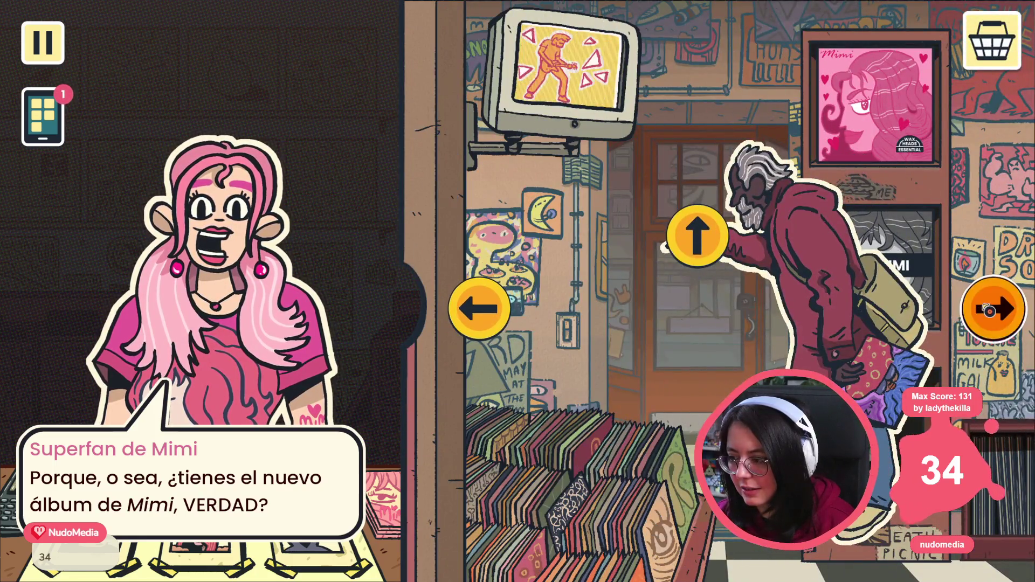
Keep browsing the shop areas, then quit the game and bring up store_decoration.gd in VS Code.
click(990, 309)
click(986, 311)
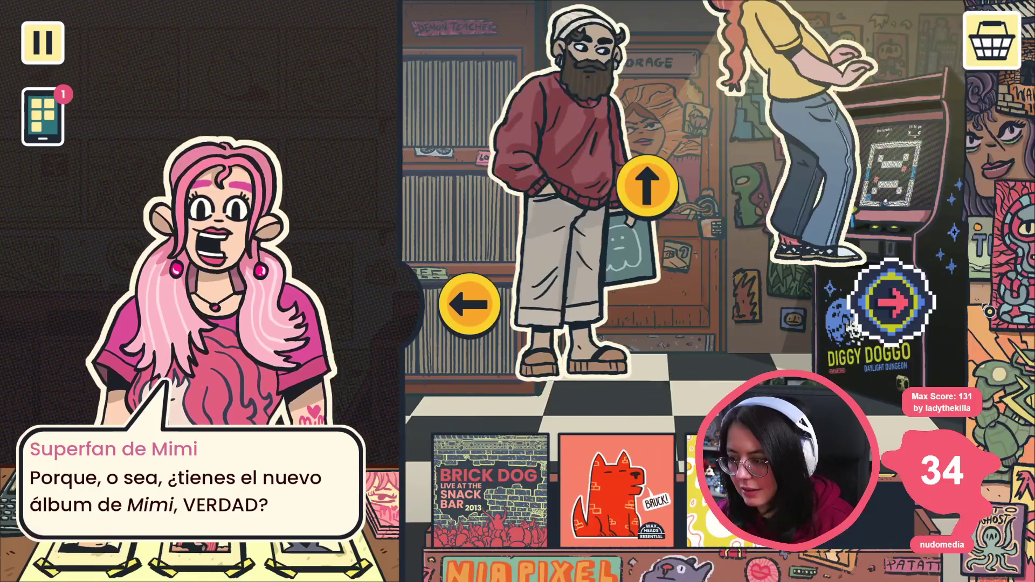
click(465, 321)
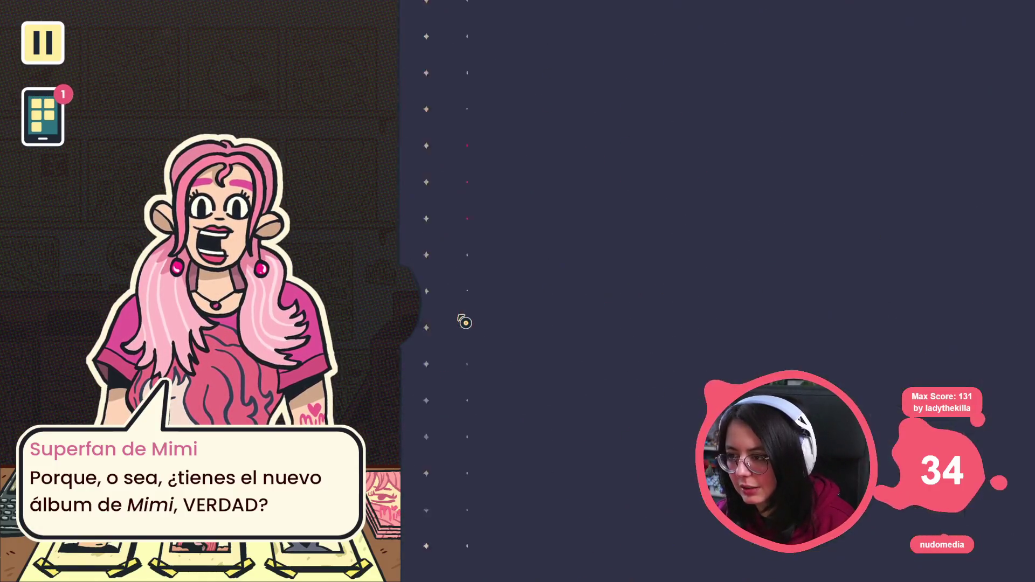
click(464, 322)
click(1013, 319)
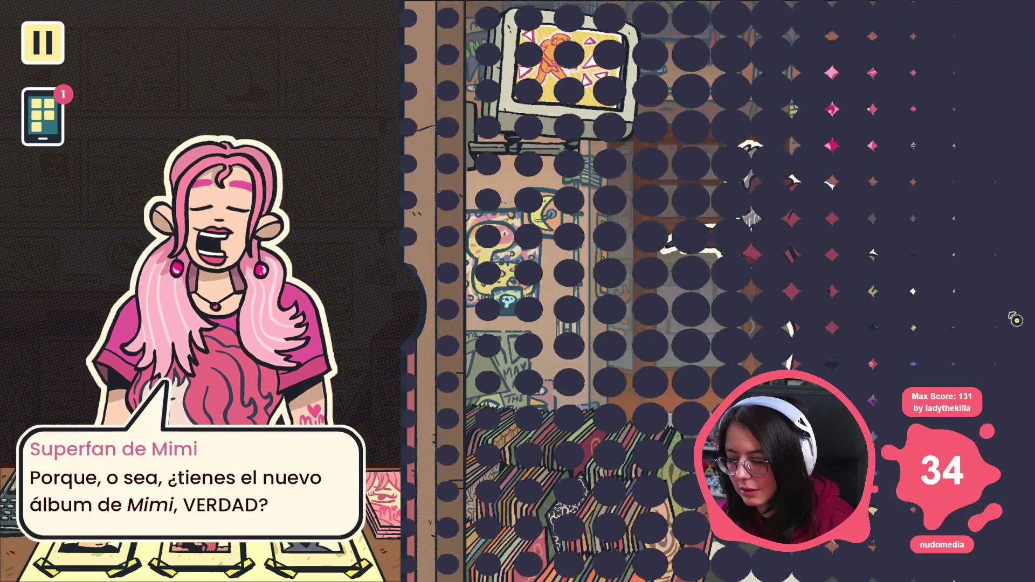
click(1015, 320)
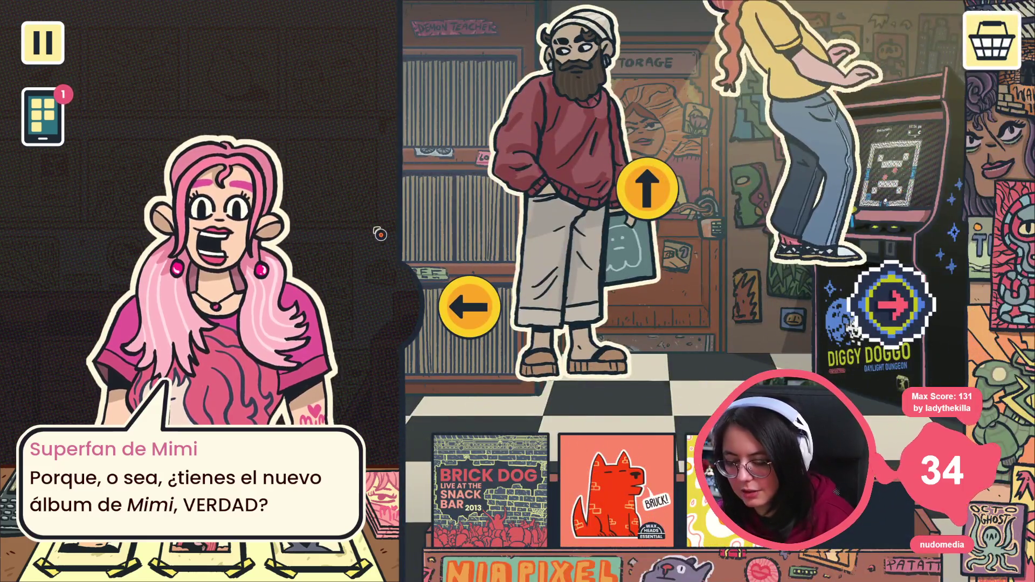
key(F8)
key(alt+Tab)
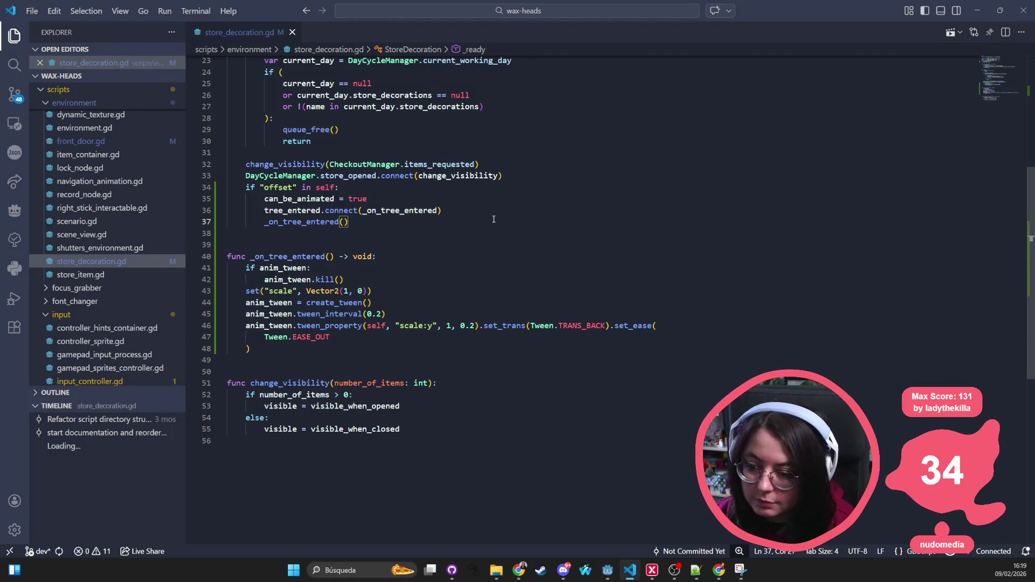
key(alt+Tab)
click(426, 20)
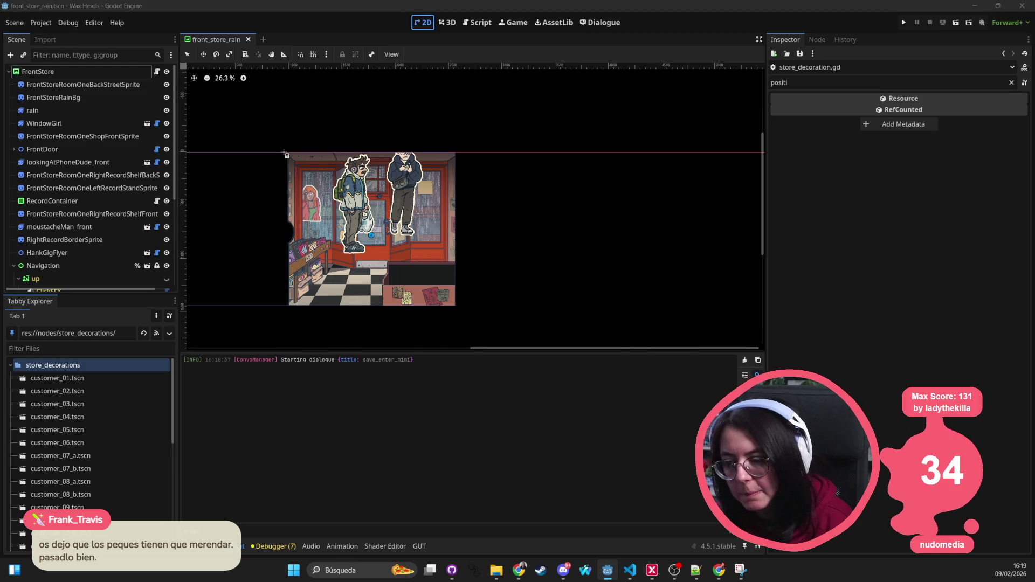
key(alt+Tab)
key(alt+Tab)
key(alt+Tab)
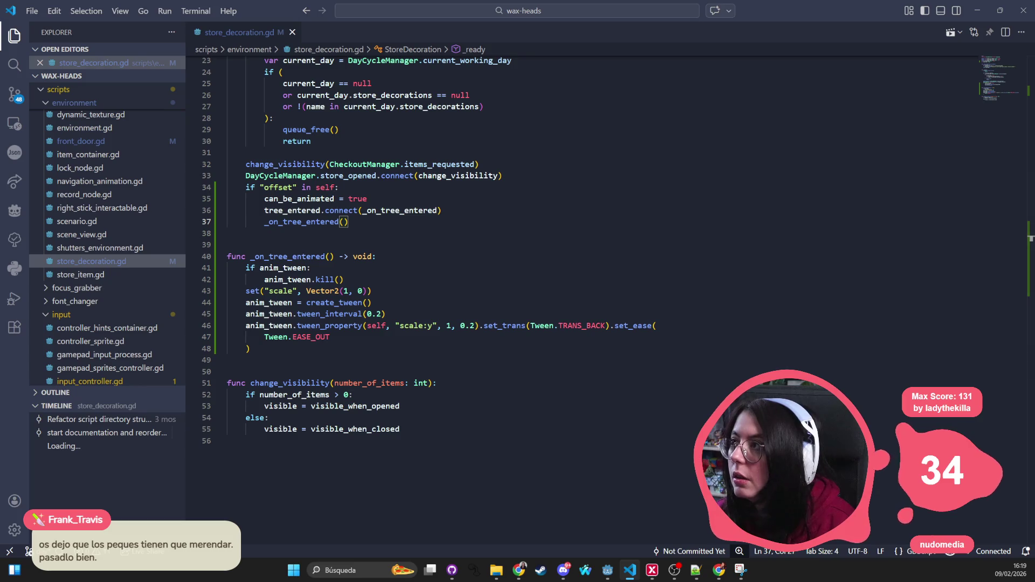
key(alt+Tab)
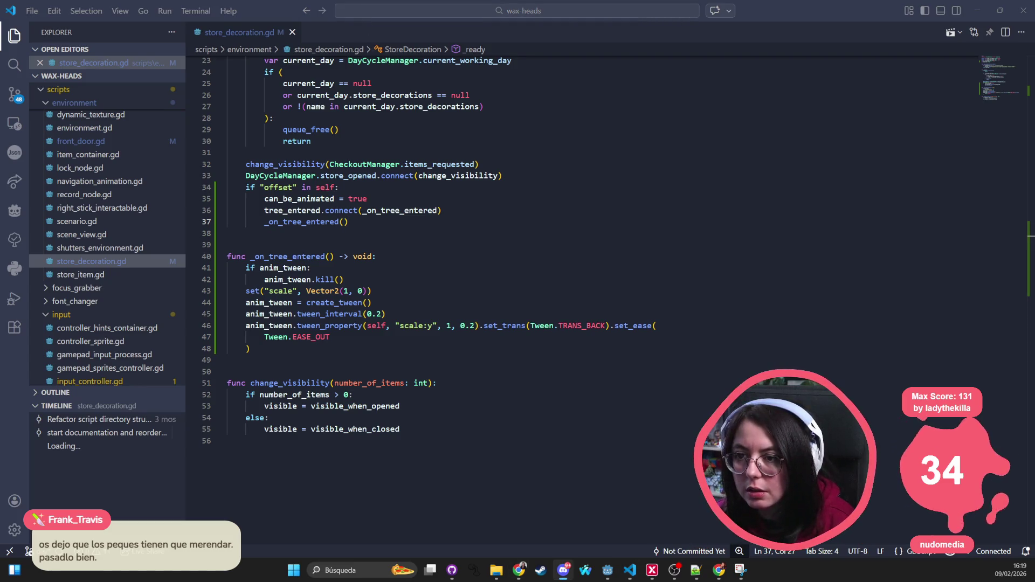
key(alt+Tab)
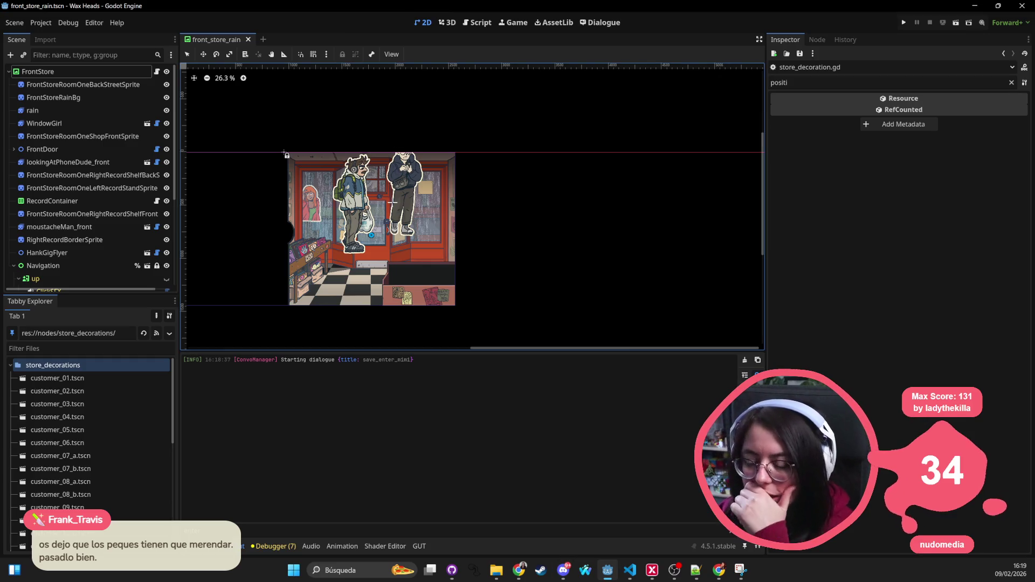
scroll(353, 249, up, 4)
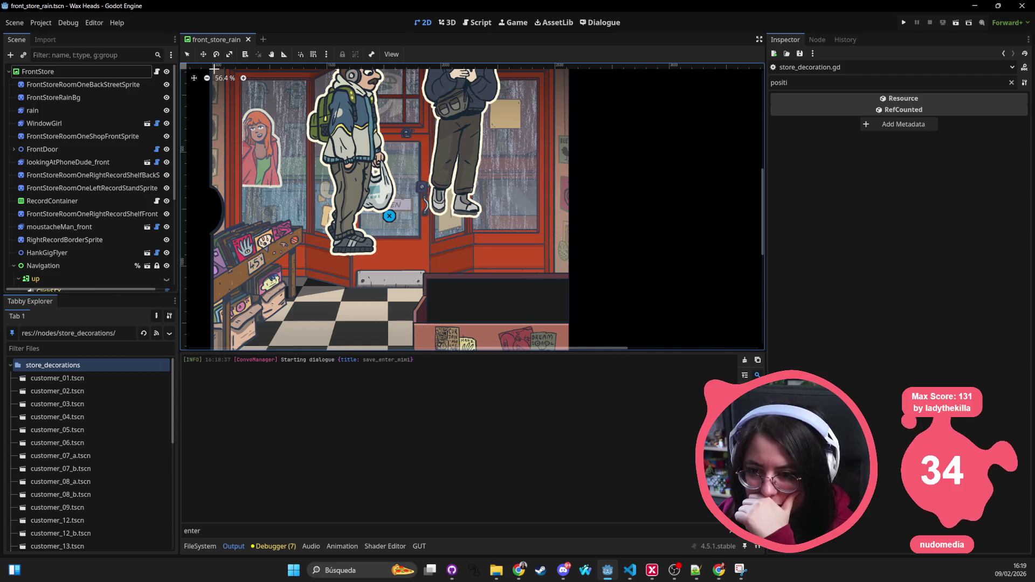
scroll(455, 216, down, 3)
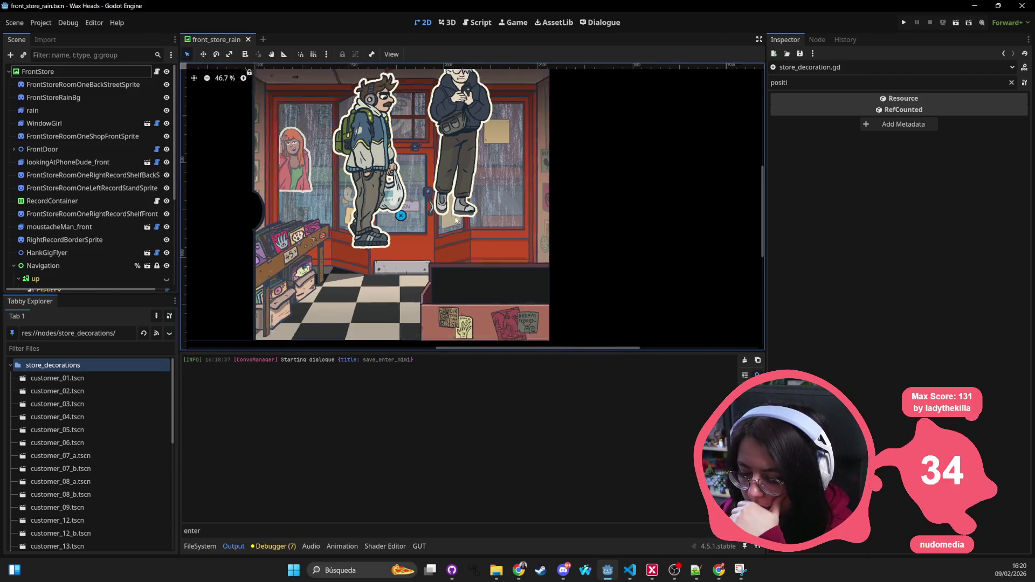
click(327, 249)
mouse_move(330, 249)
mouse_down()
mouse_move(337, 239)
mouse_move(328, 252)
mouse_up()
key(ctrl+z)
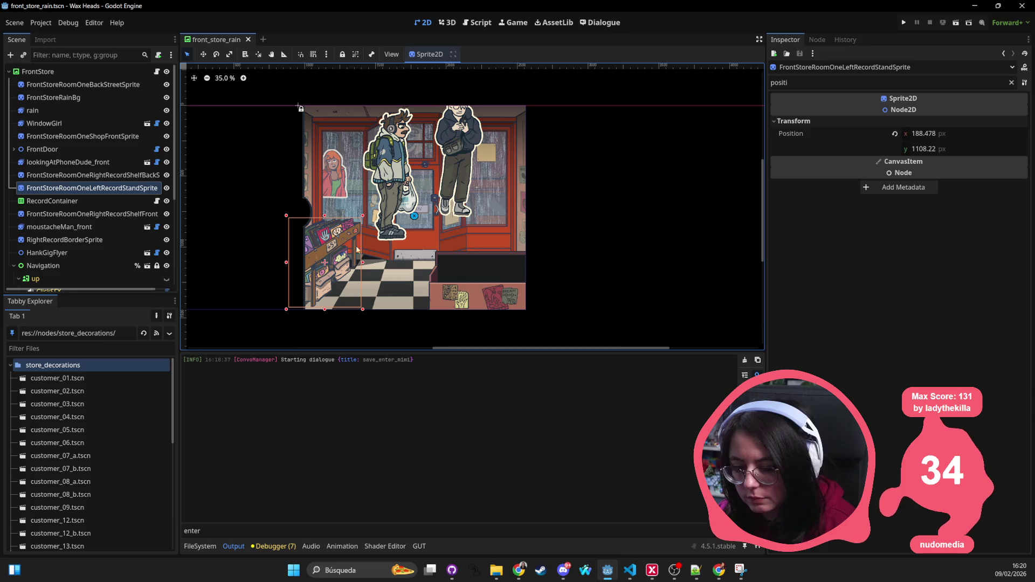
scroll(278, 227, up, 2)
mouse_move(343, 258)
mouse_down()
mouse_move(348, 271)
mouse_move(350, 257)
mouse_up()
key(ctrl+z)
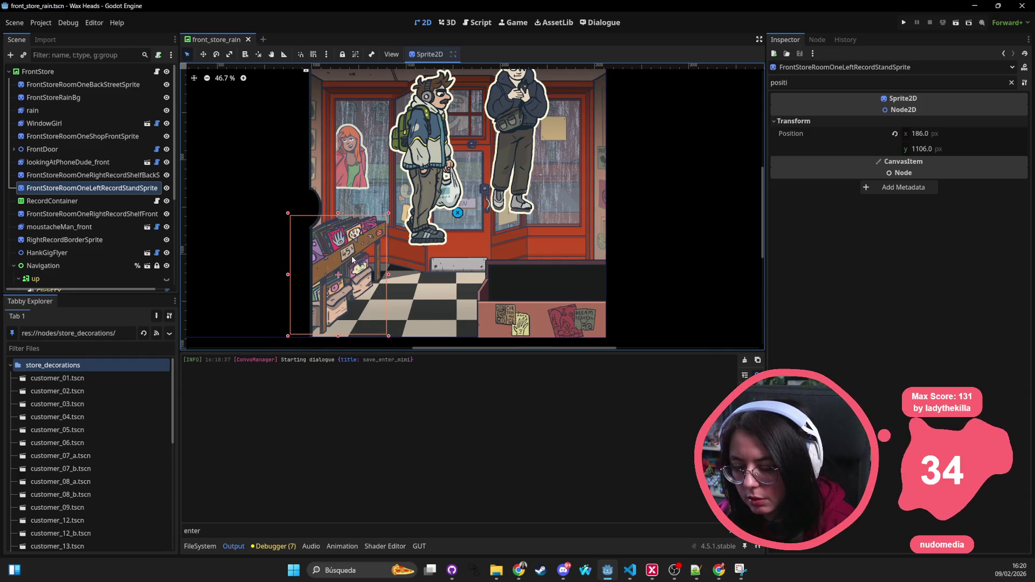
click(520, 317)
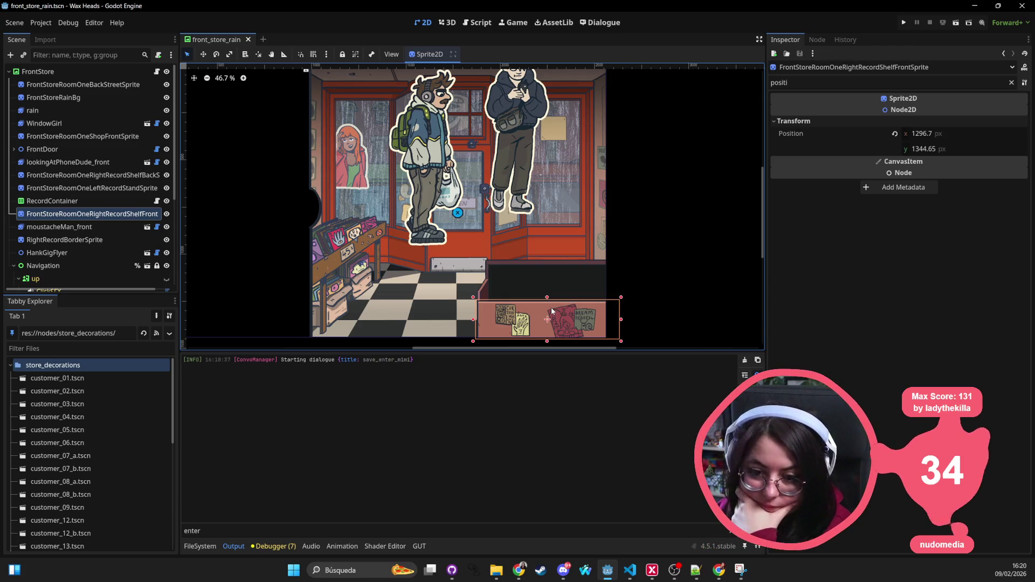
click(553, 264)
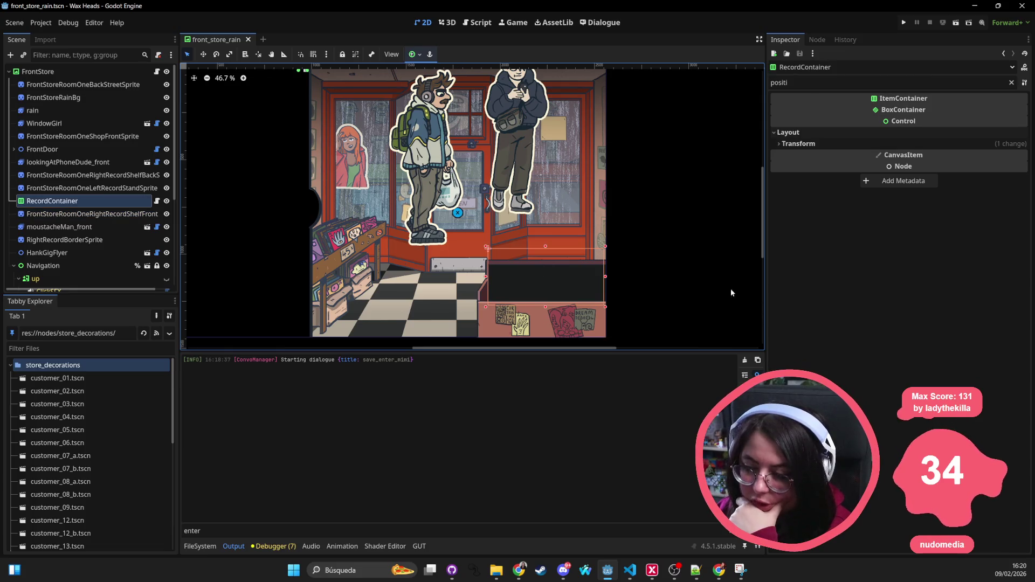
click(405, 101)
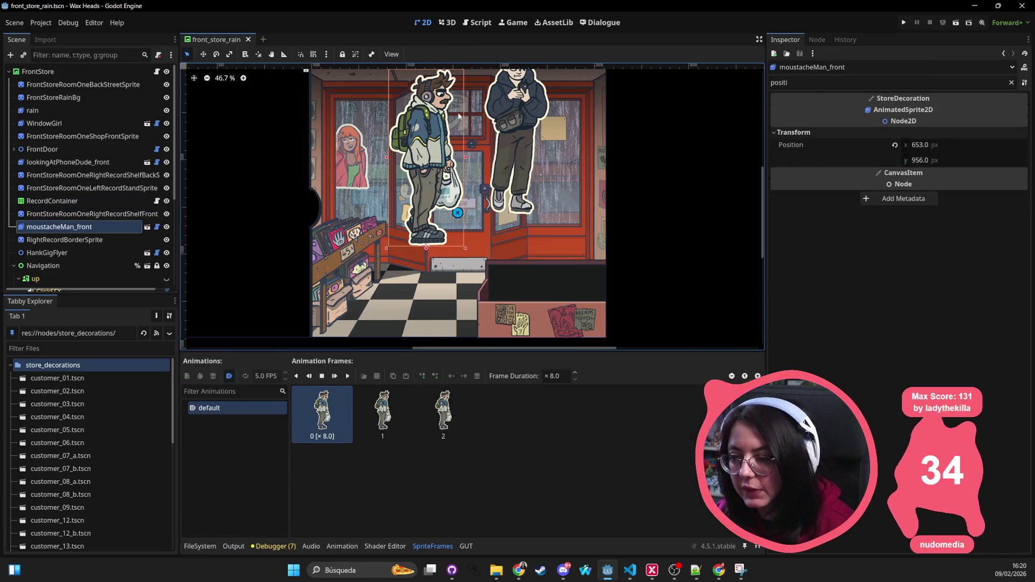
shift+click(507, 112)
shift+click(507, 112)
click(74, 50)
text(t:)
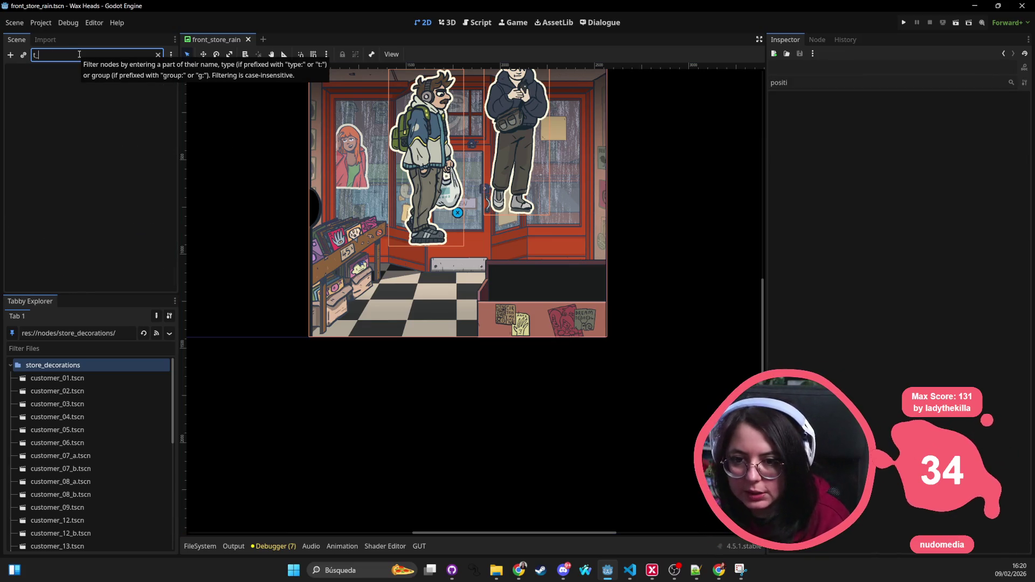
text(store_de)
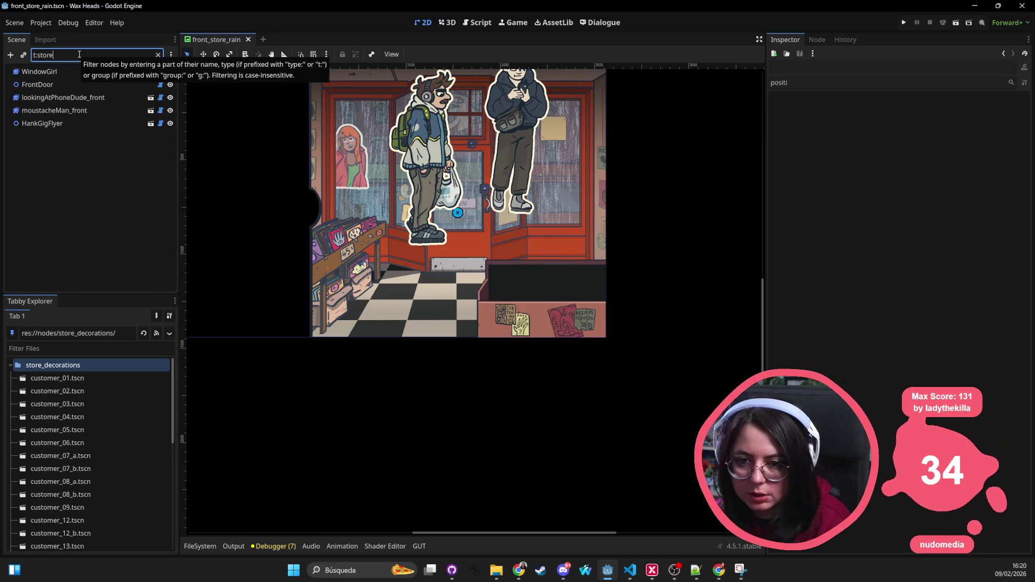
Filter the Scene dock down to StoreDecoration nodes with the text 'Stor'.
key(BackSpace)
key(BackSpace)
key(BackSpace)
text(decor)
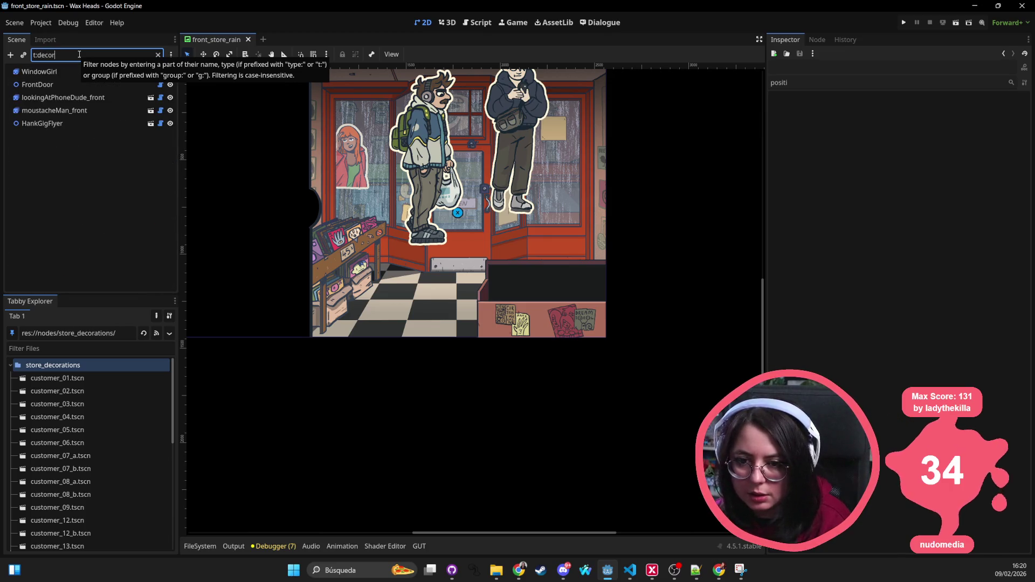
key(BackSpace)
key(BackSpace)
key(BackSpace)
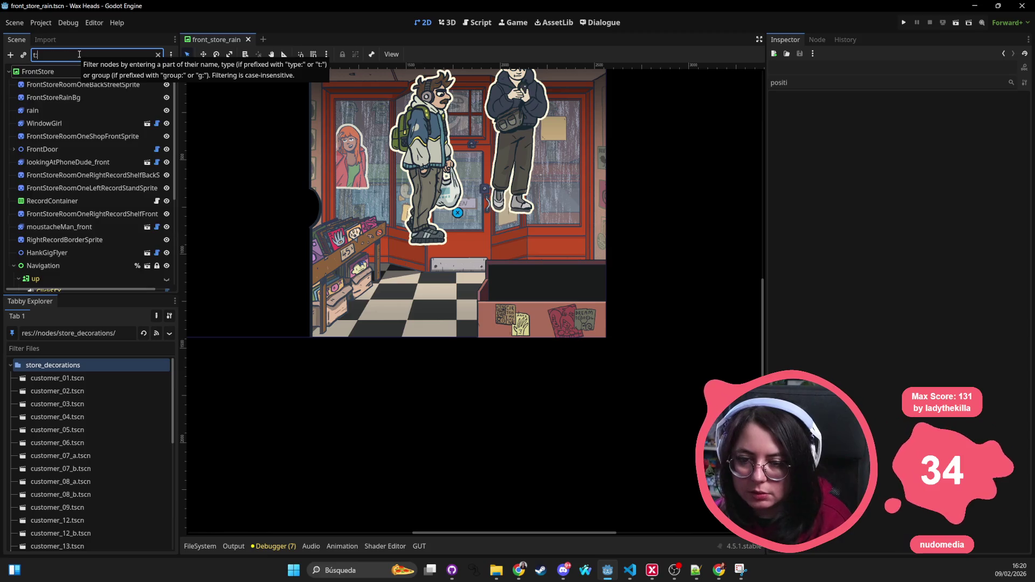
text(store_dec)
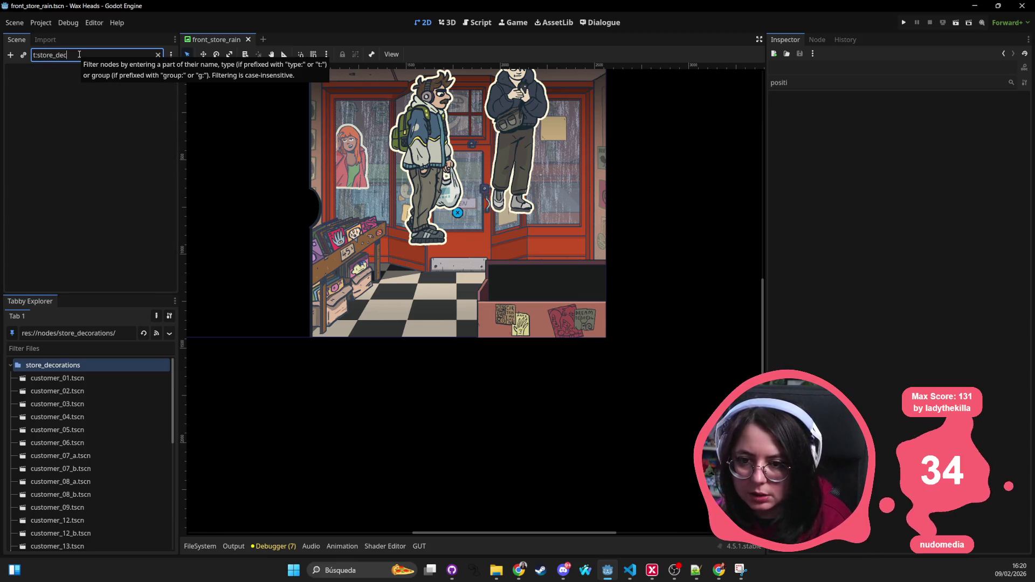
key(BackSpace)
key(BackSpace)
key(BackSpace)
text(Stor)
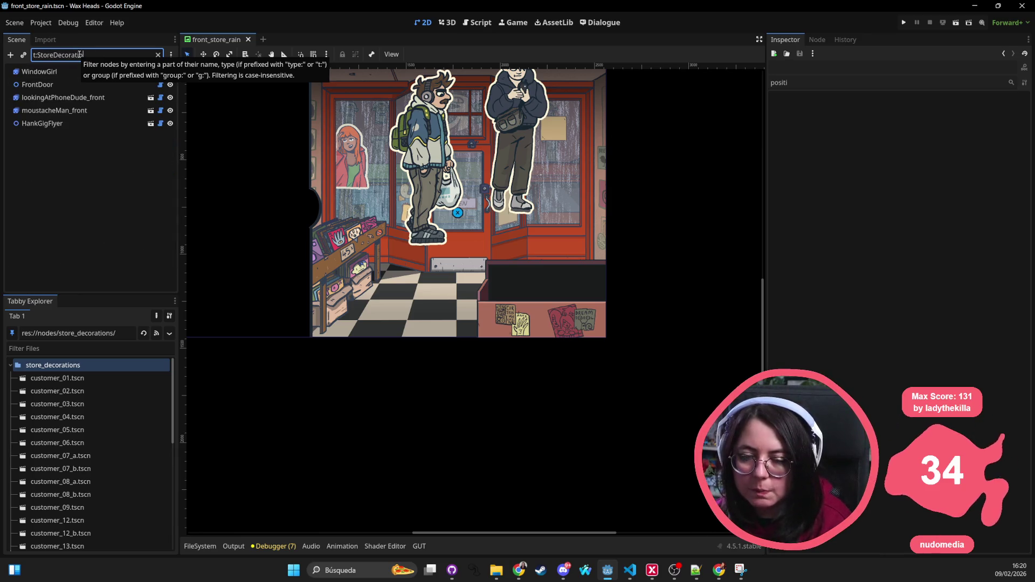
Select WindowGirl, lookingAtPhoneDude_front and moustacheMan_front and move them down together.
click(57, 72)
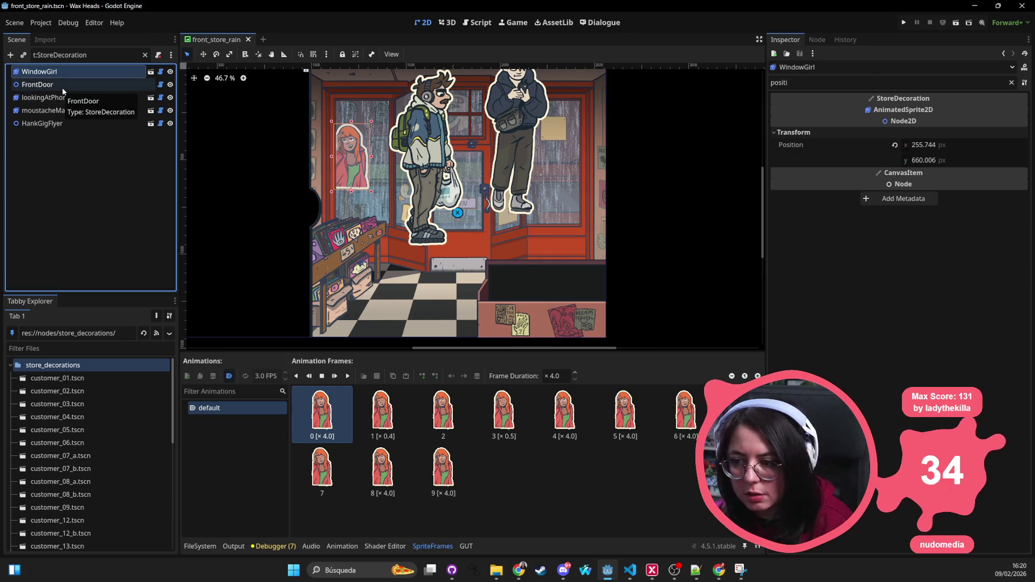
ctrl+click(63, 87)
ctrl+click(63, 99)
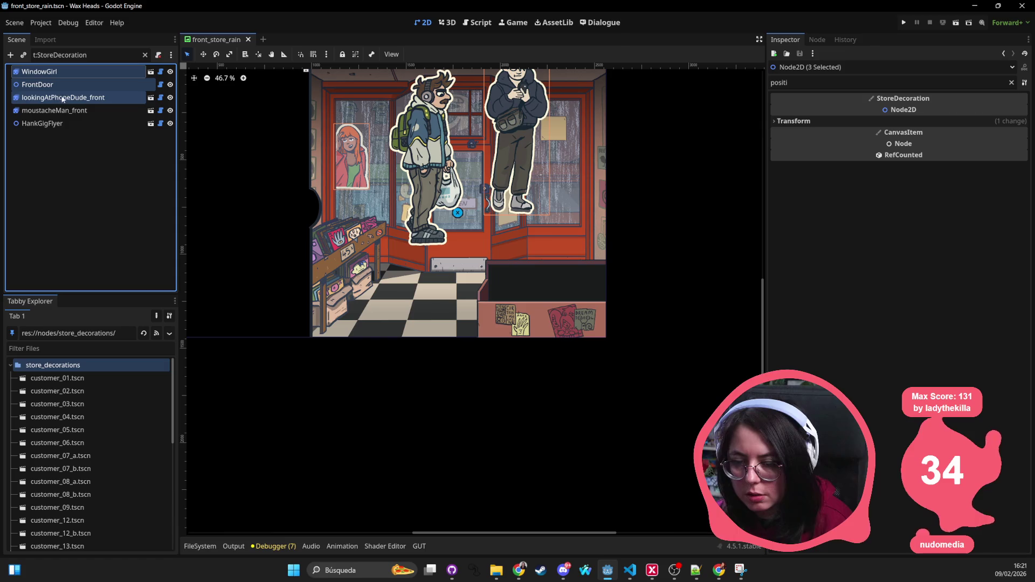
ctrl+click(65, 86)
ctrl+click(57, 111)
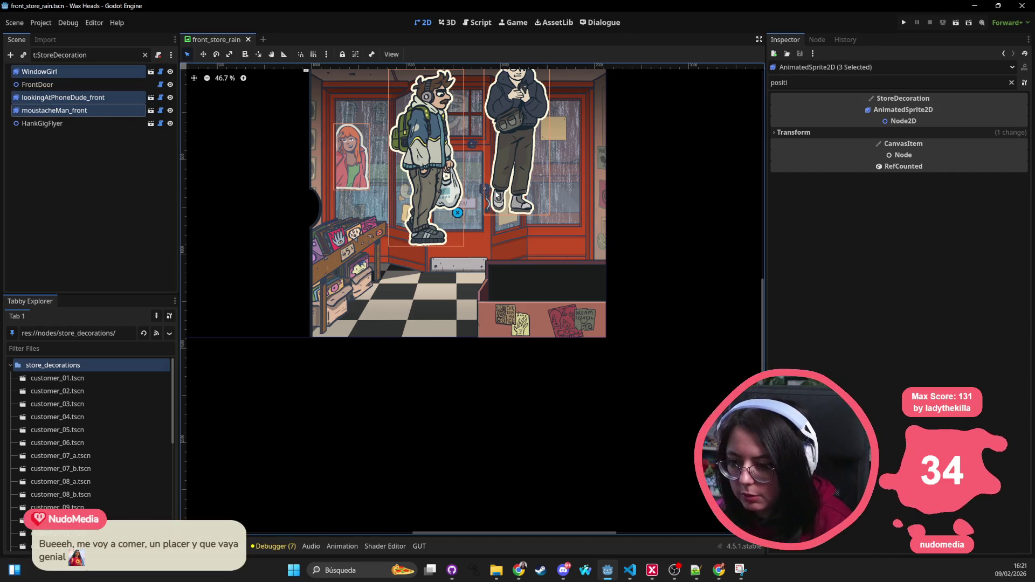
drag(497, 185, 497, 196)
key(Down)
key(Down)
key(Down)
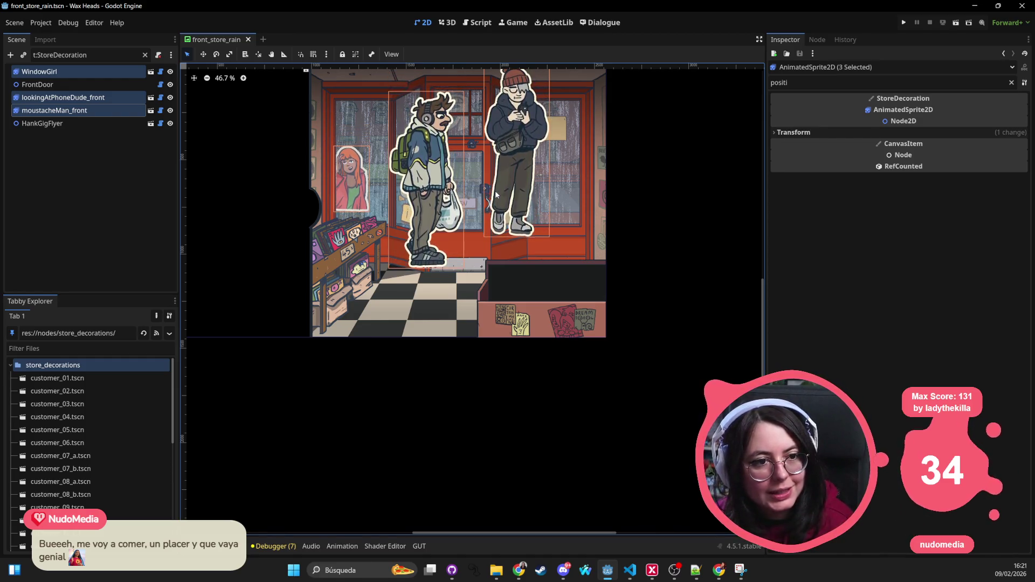
key(Down)
key(Down)
key(Down)
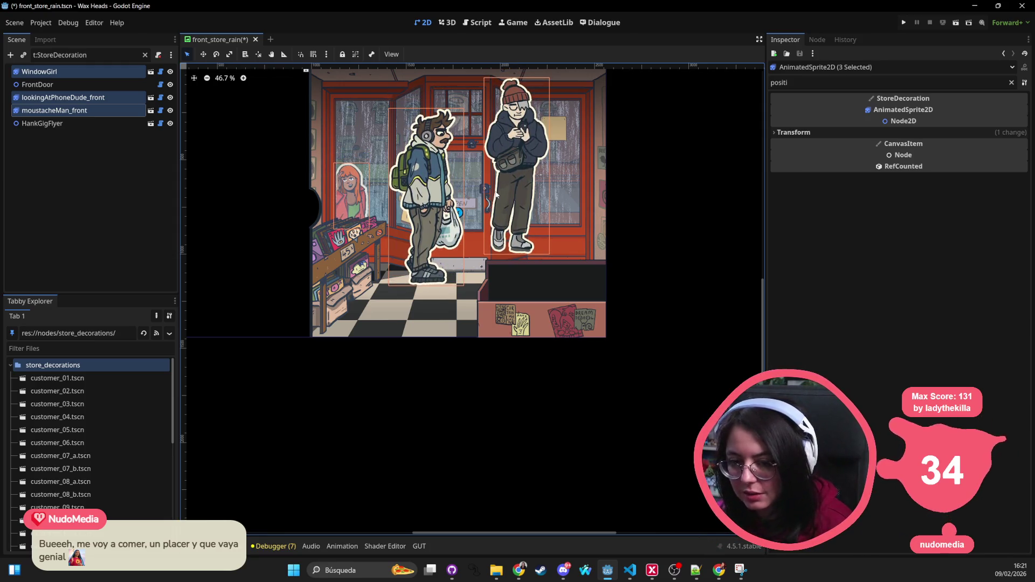
Lower lookingAtPhoneDude_front and moustacheMan_front further, save front_store_rain, and show the FileSystem dock.
click(88, 97)
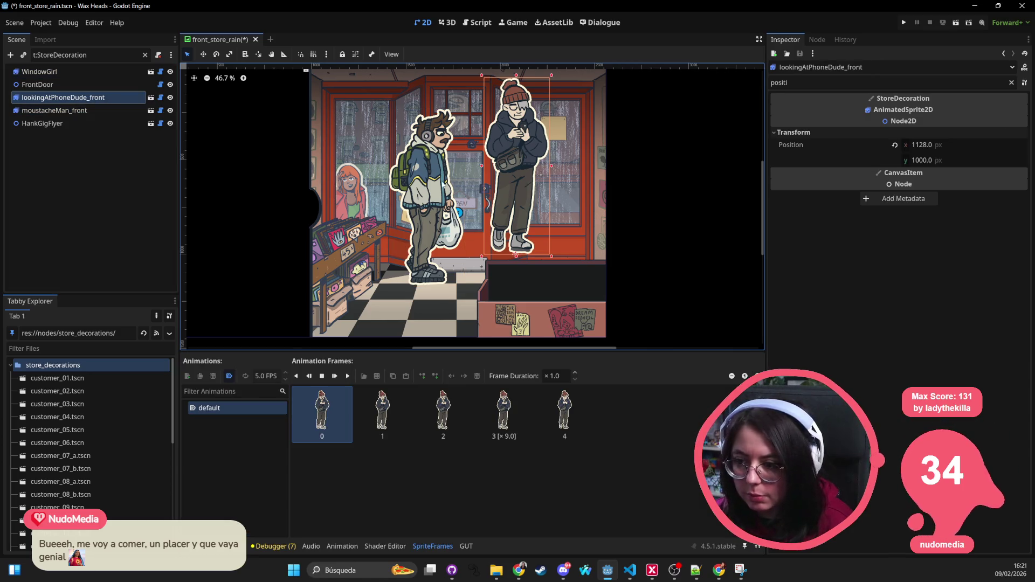
drag(526, 154, 528, 201)
drag(426, 168, 421, 204)
key(ctrl+s)
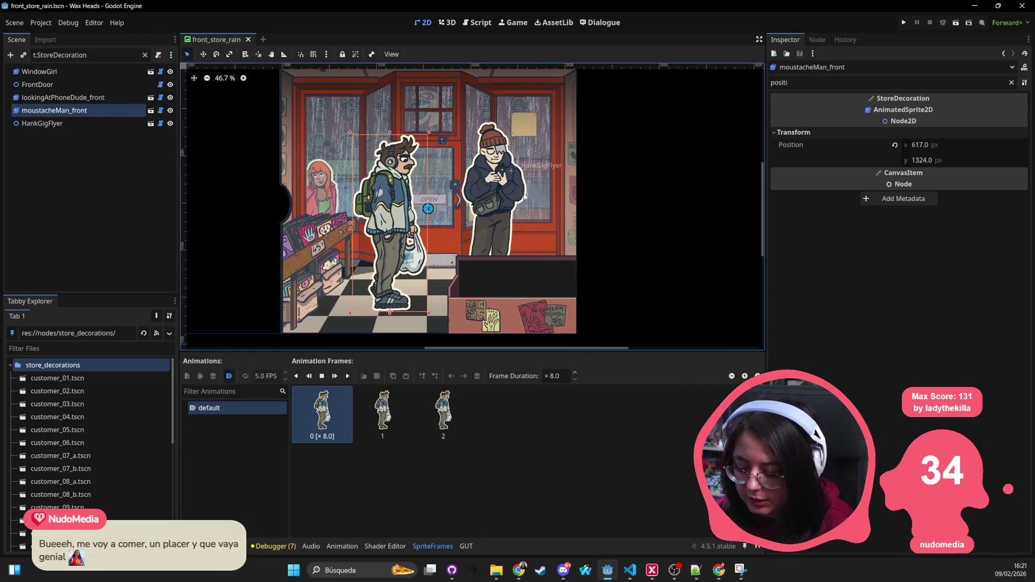
click(199, 546)
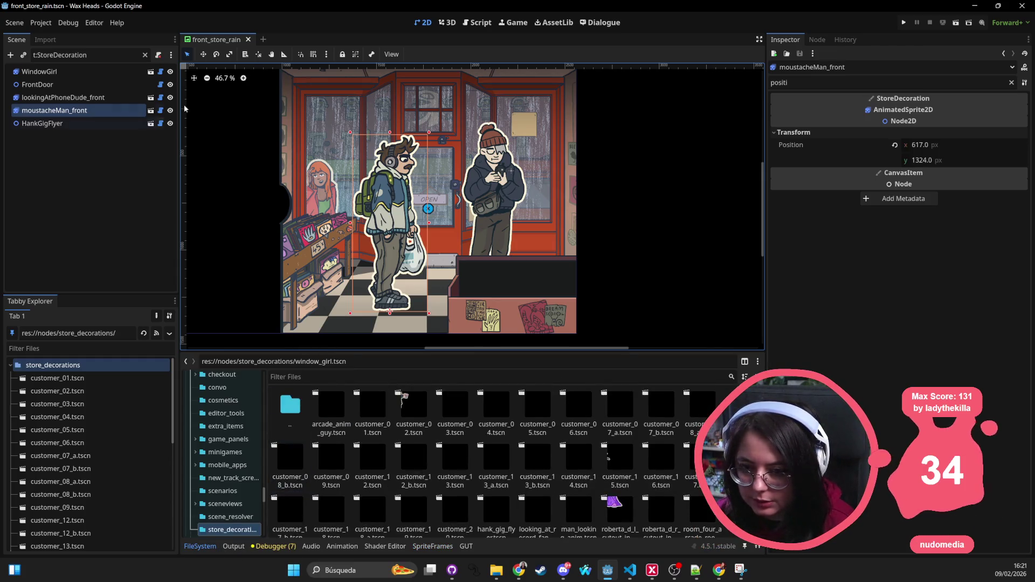
Quick-open arcade_room, move all six customers lower, and save the scene.
key(alt+shift+o)
text(arcad)
key(Return)
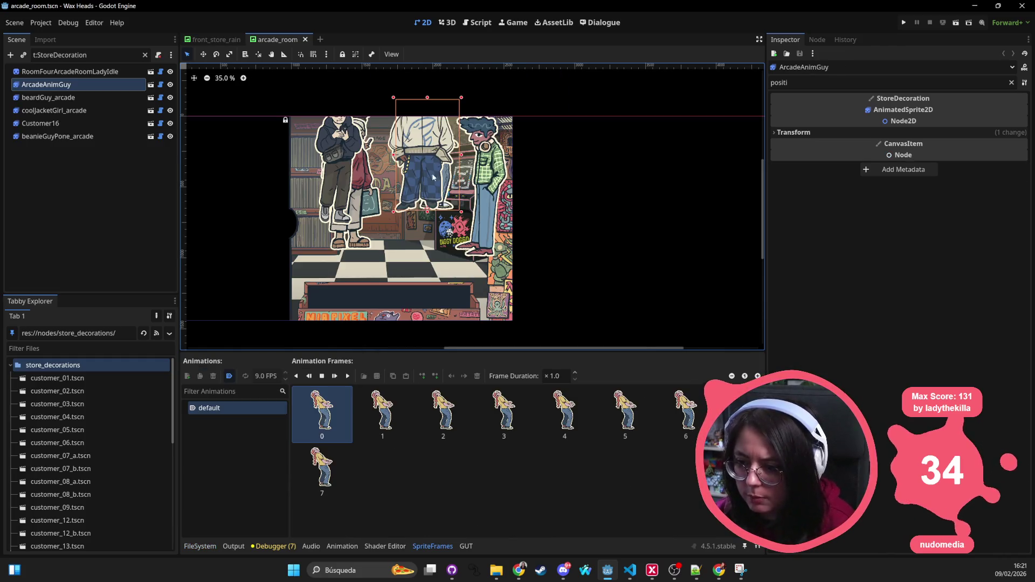
click(89, 72)
shift+click(81, 136)
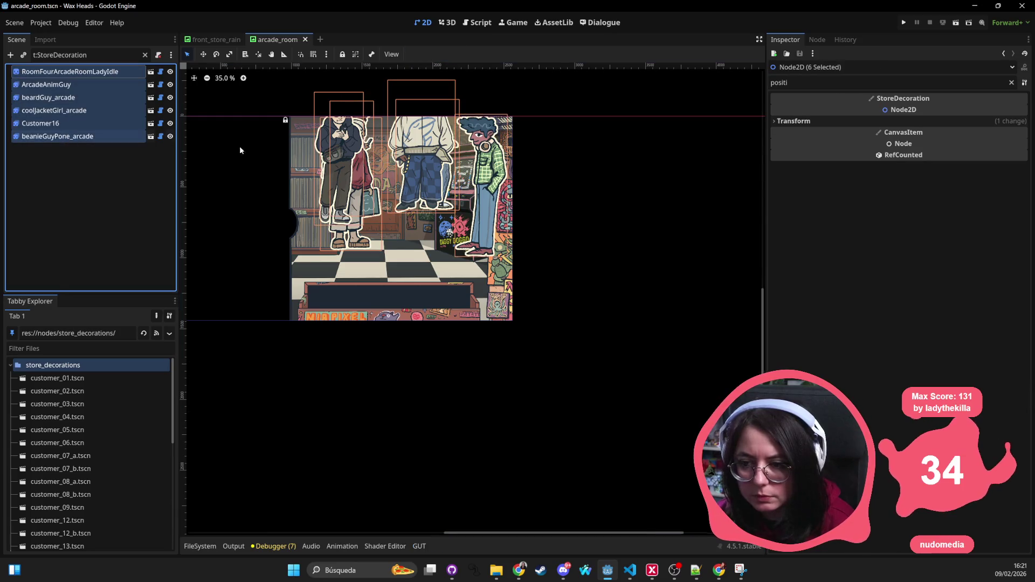
drag(419, 145, 413, 206)
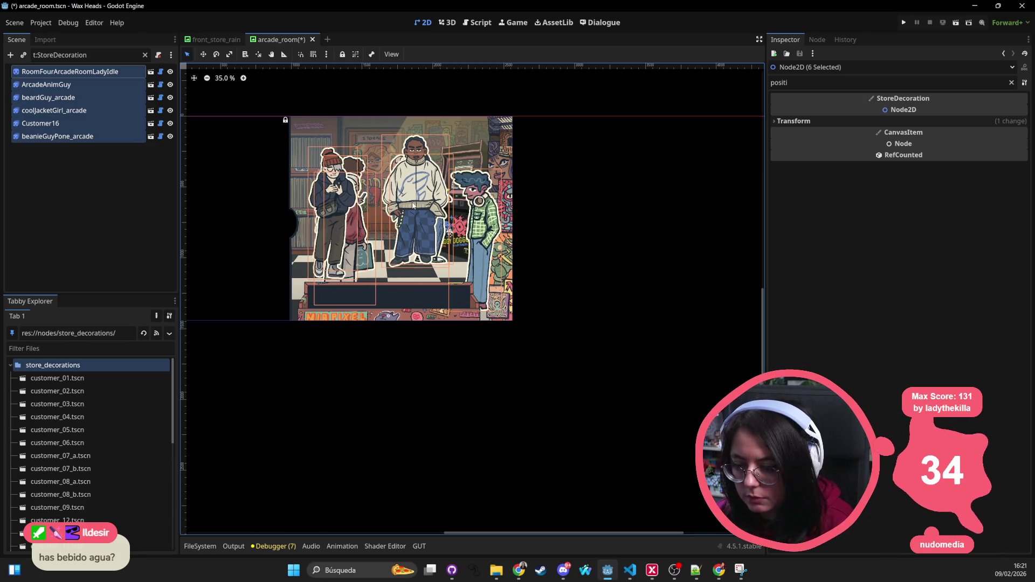
key(ctrl+s)
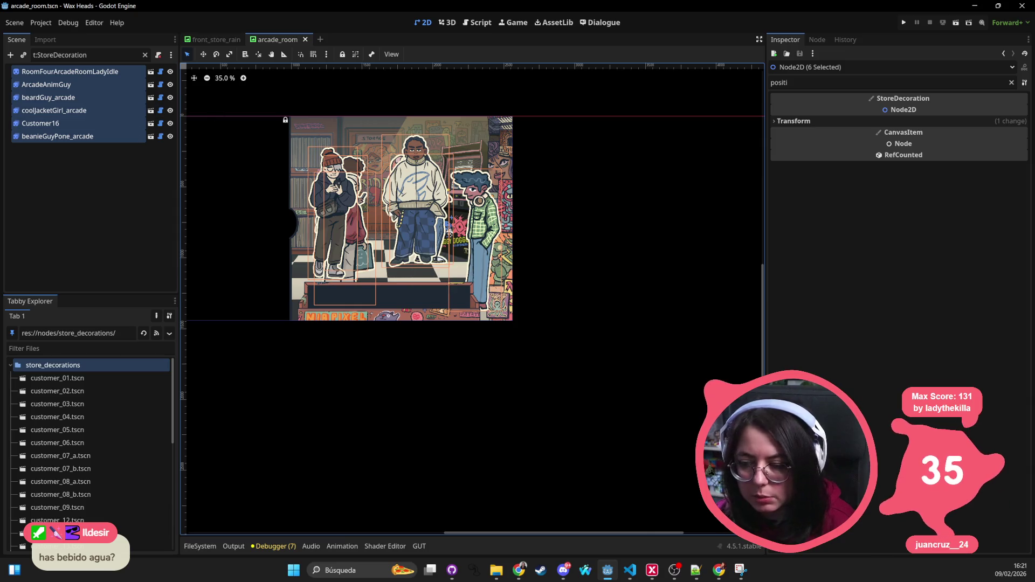
Reposition coolJacketGirl_arcade, beanieGuyPone_arcade, beardGuy_arcade and Customer16, saving the arcade_room scene.
click(596, 144)
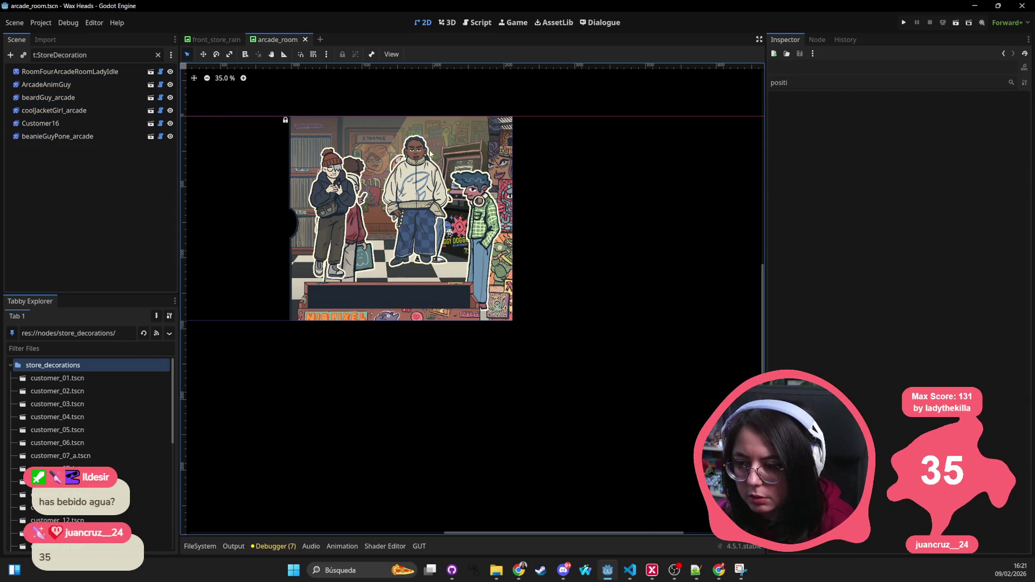
click(415, 153)
drag(415, 152, 410, 167)
drag(327, 179, 314, 173)
click(354, 231)
drag(353, 229, 371, 220)
key(ctrl+s)
mouse_move(480, 243)
mouse_down()
mouse_move(467, 244)
mouse_move(484, 245)
mouse_up()
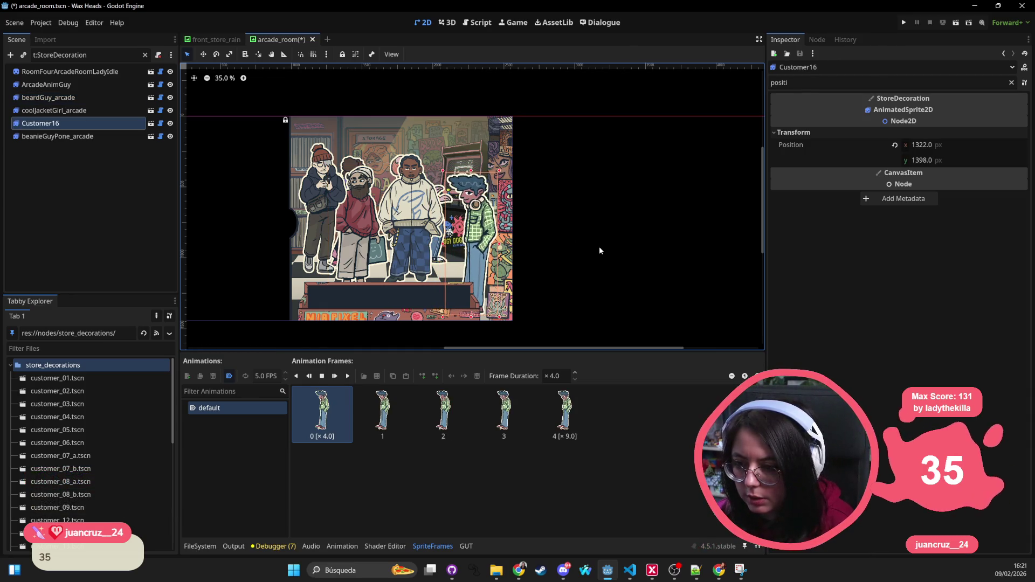
key(ctrl+s)
key(alt+shift+o)
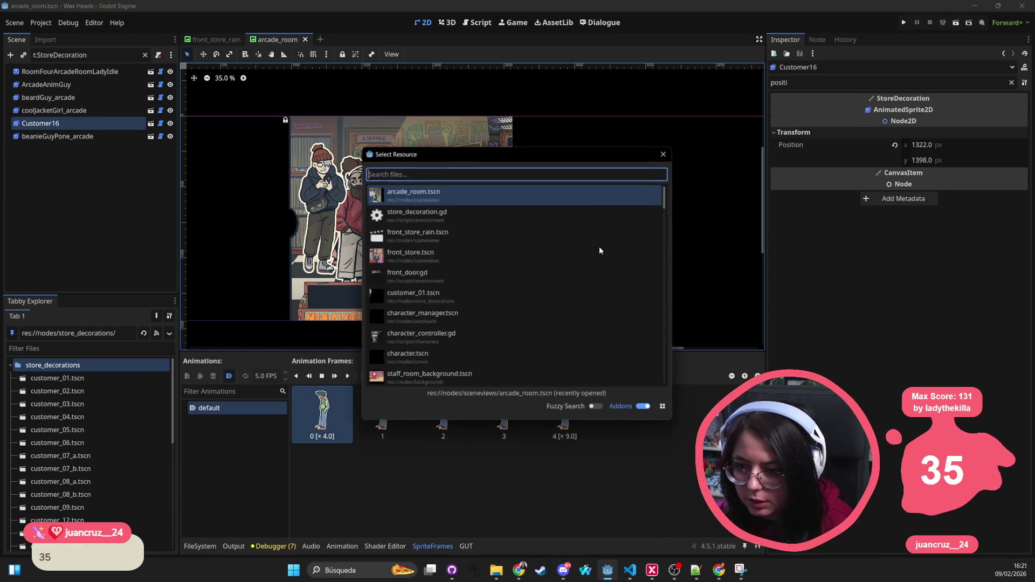
Open central_room.tscn and move its four characters down together.
text(centr)
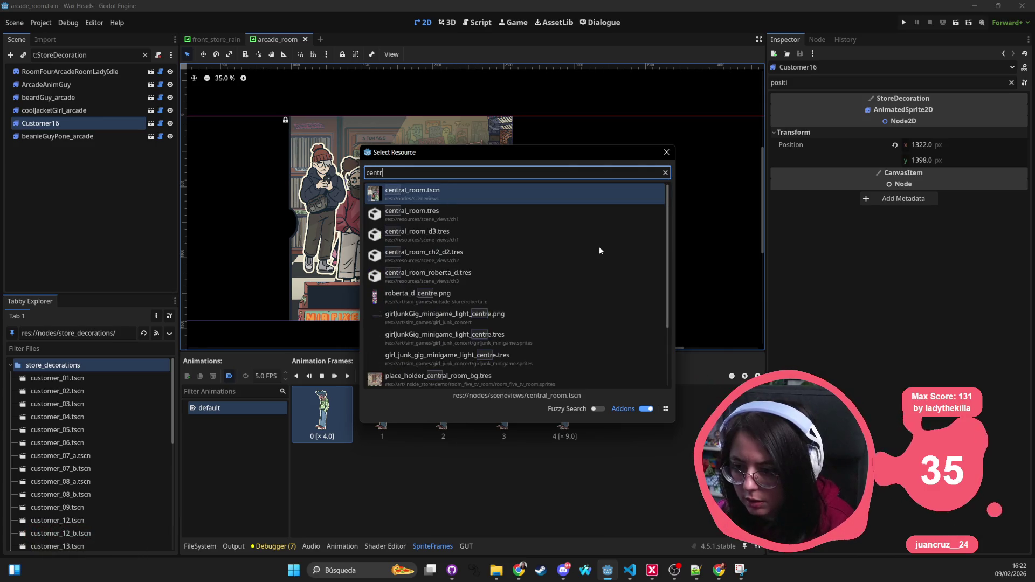
key(Return)
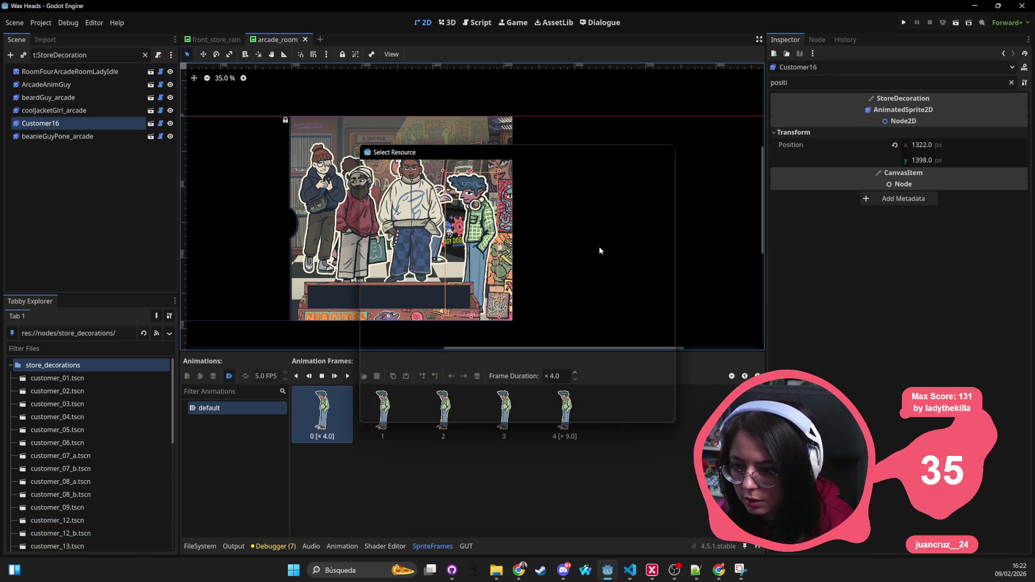
click(54, 72)
shift+click(48, 111)
drag(520, 200, 521, 263)
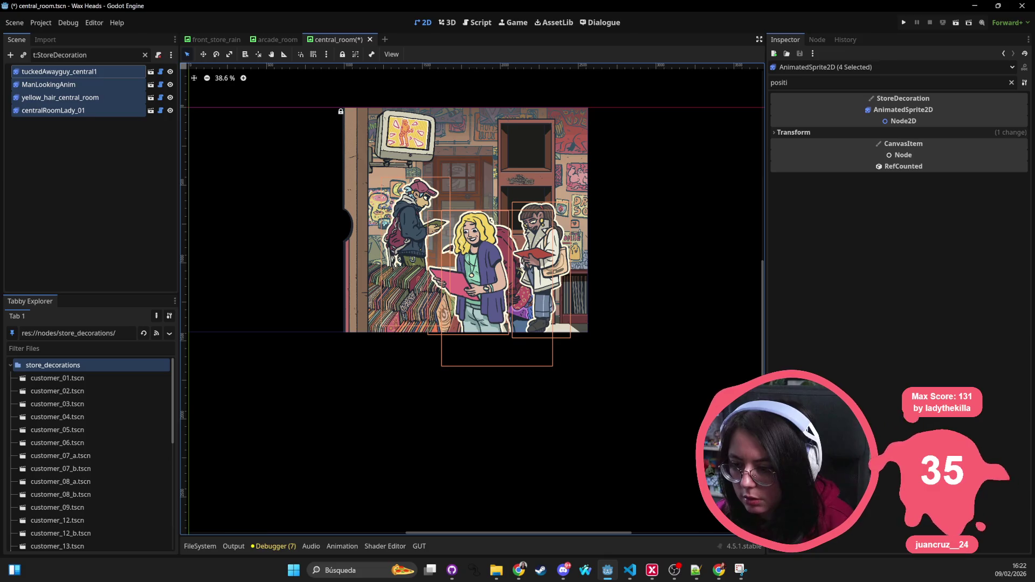
Cycle through the overlapping ManLookingAnim, yellow_hair_central_room and centralRoomLady_01 sprites.
click(508, 237)
click(508, 237)
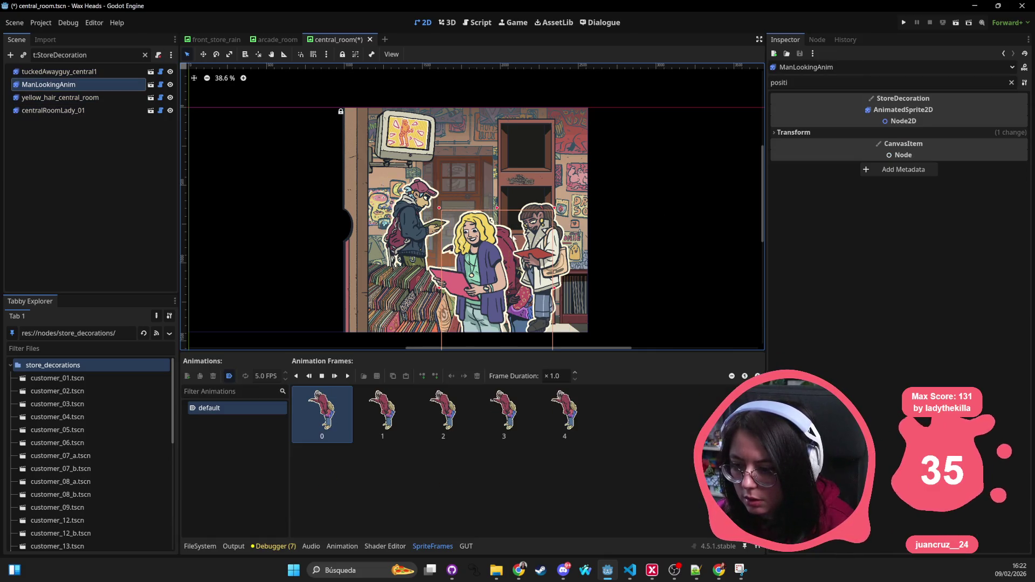
click(510, 240)
click(510, 243)
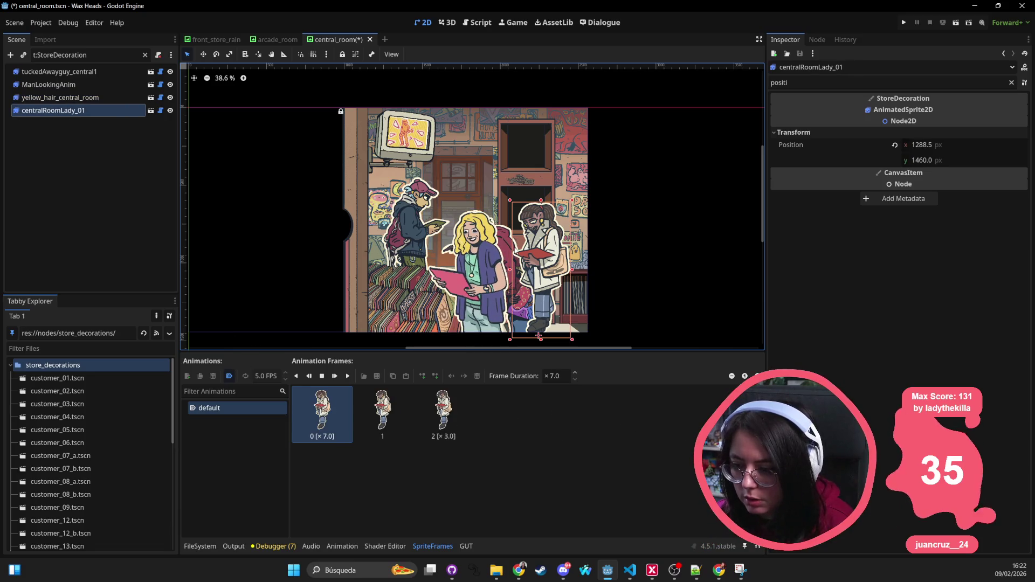
click(509, 239)
click(502, 221)
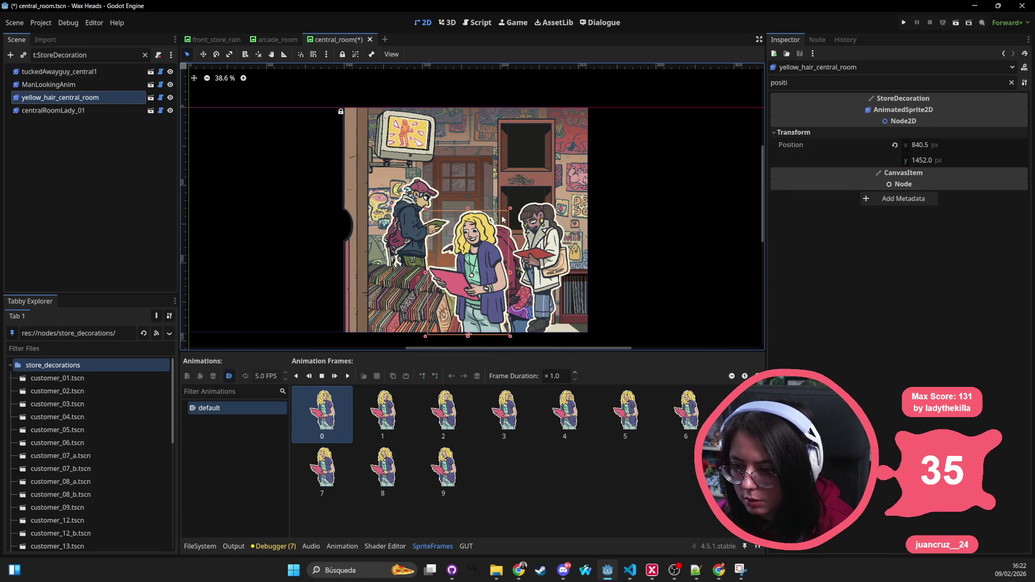
click(515, 221)
Move ManLookingAnim down and slightly left, then save and run the game with F5.
click(511, 218)
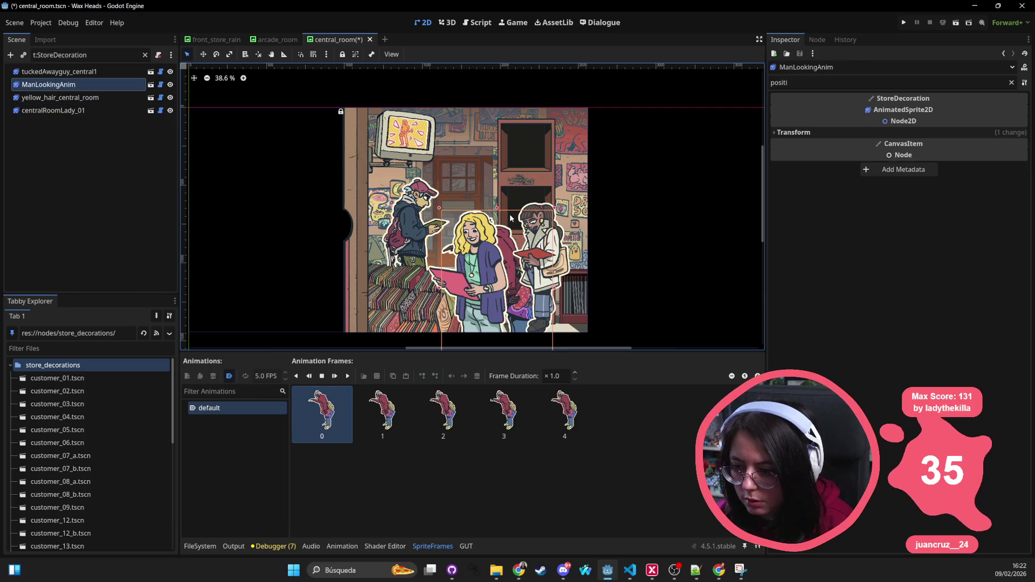
drag(511, 219, 507, 237)
key(F5)
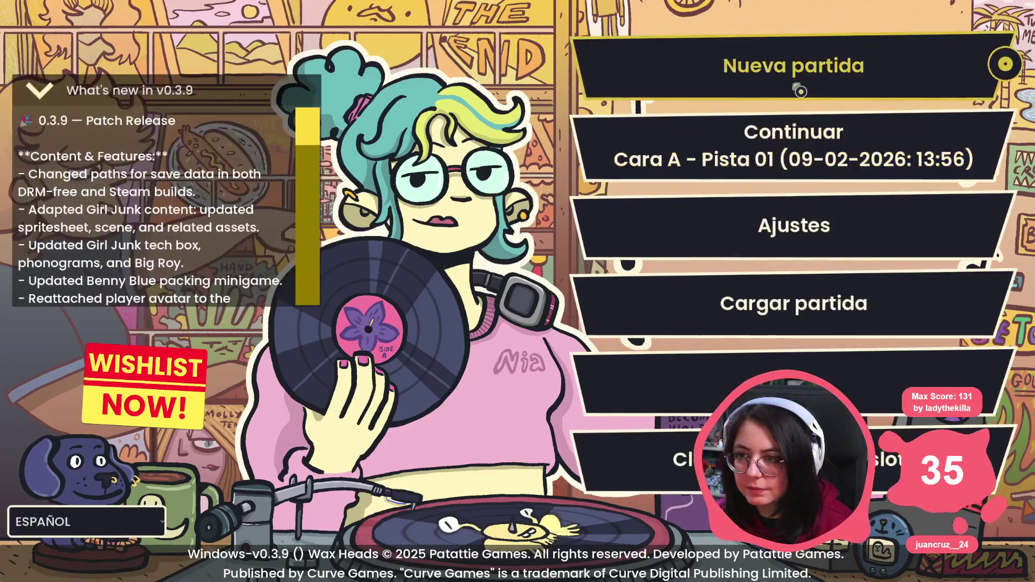
Continue the saved game, accept the superfan's request, and choose 'Buscar álbum'.
click(738, 134)
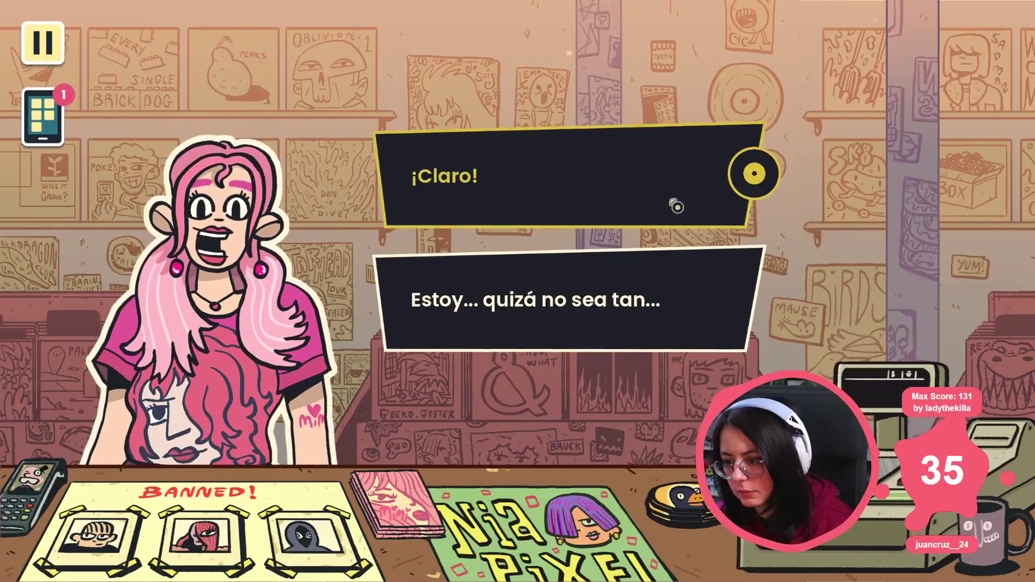
click(674, 203)
click(631, 327)
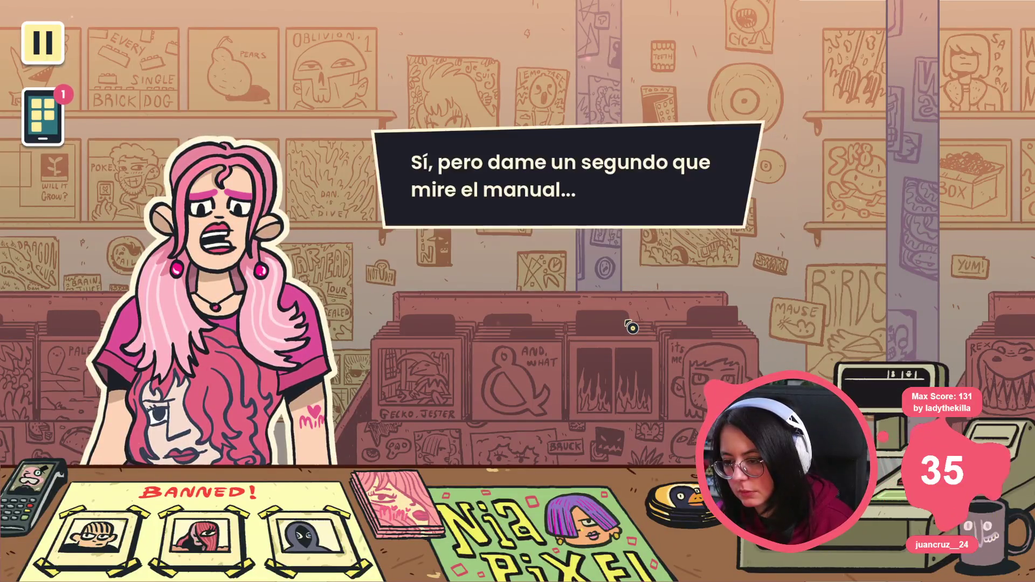
click(620, 183)
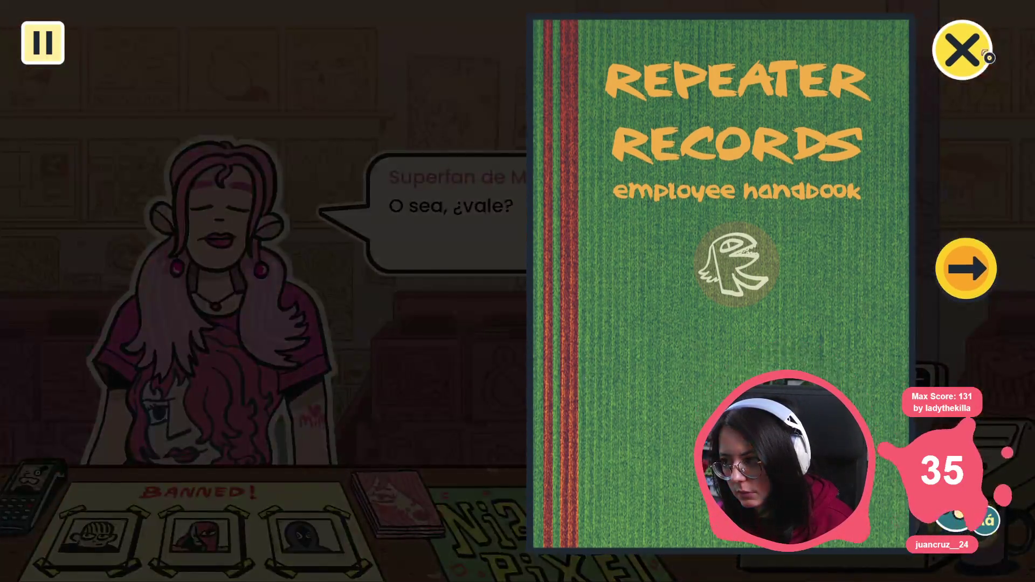
click(962, 50)
click(561, 164)
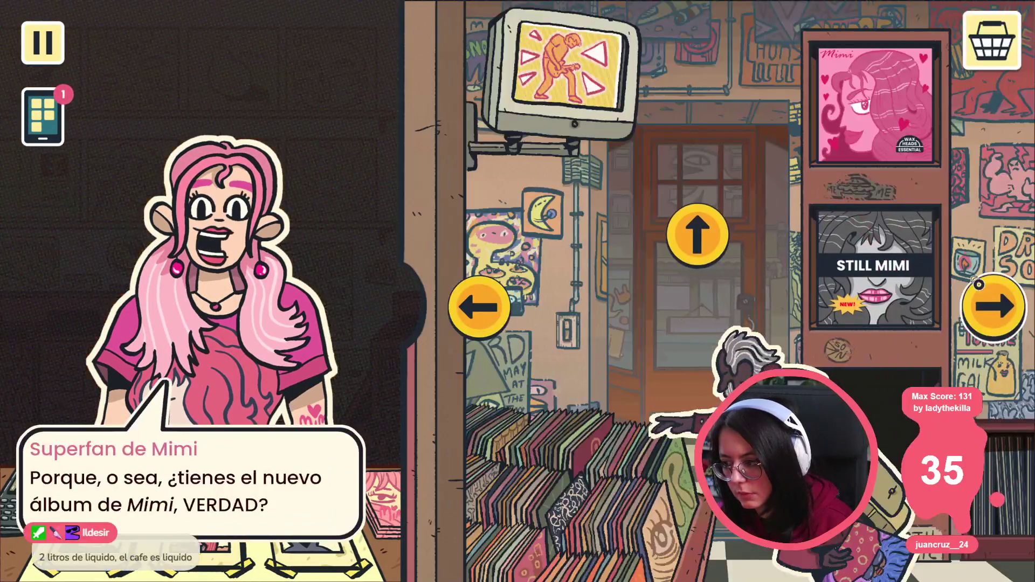
Browse from the shop entrance and record bins to the arcade room, then quit the game.
click(978, 284)
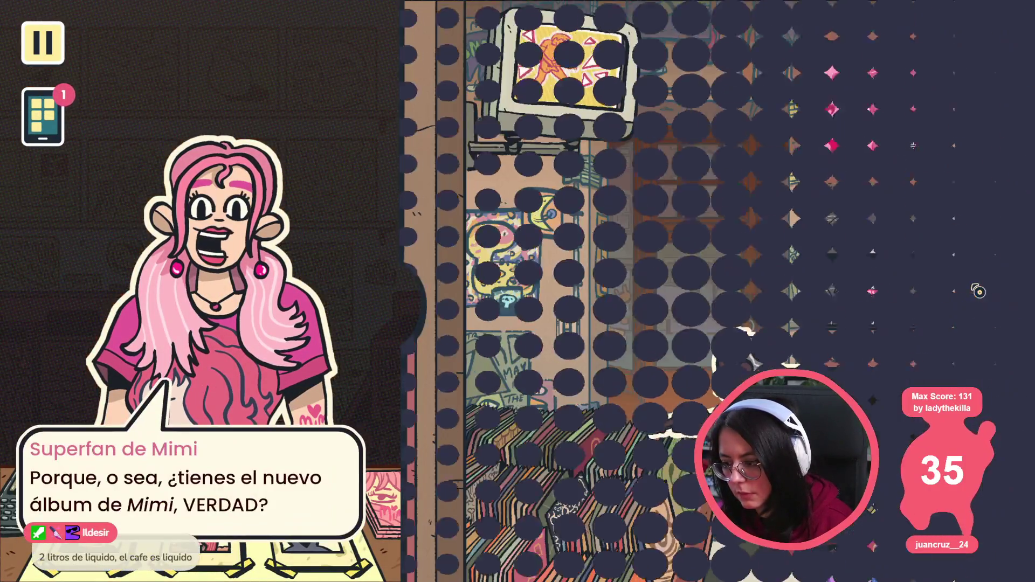
click(979, 284)
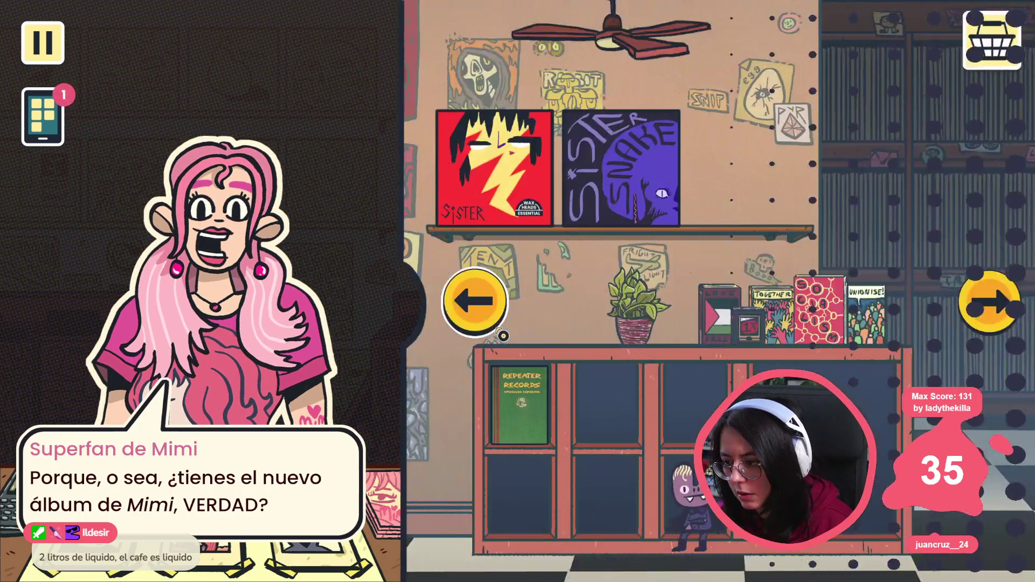
click(503, 324)
click(503, 325)
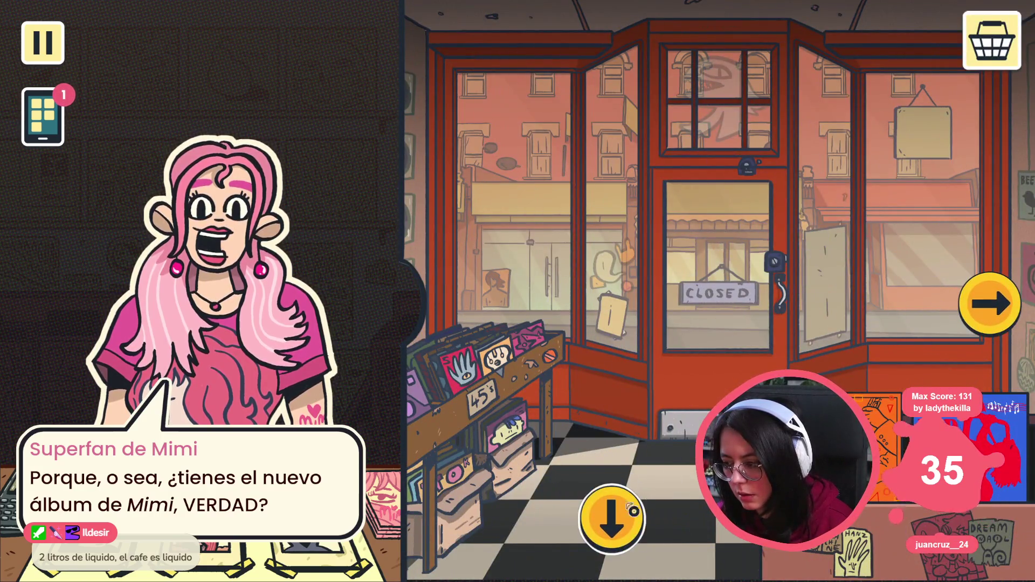
click(979, 298)
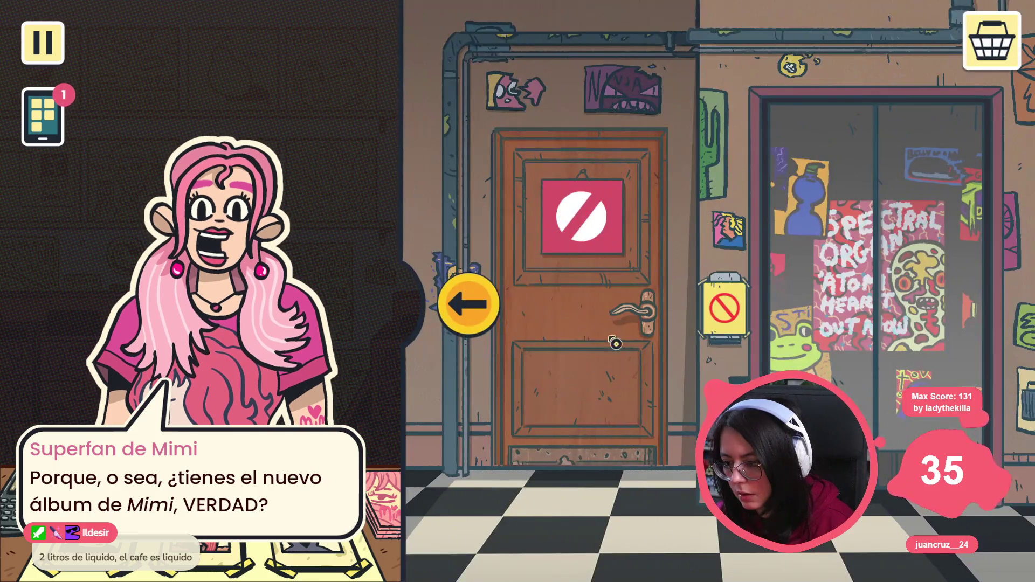
click(467, 304)
click(630, 525)
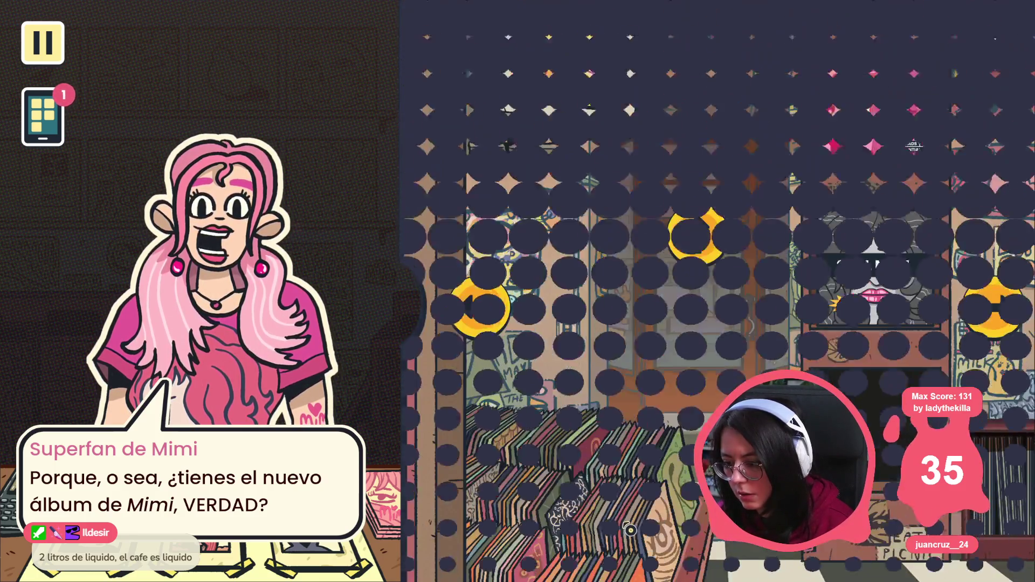
click(474, 307)
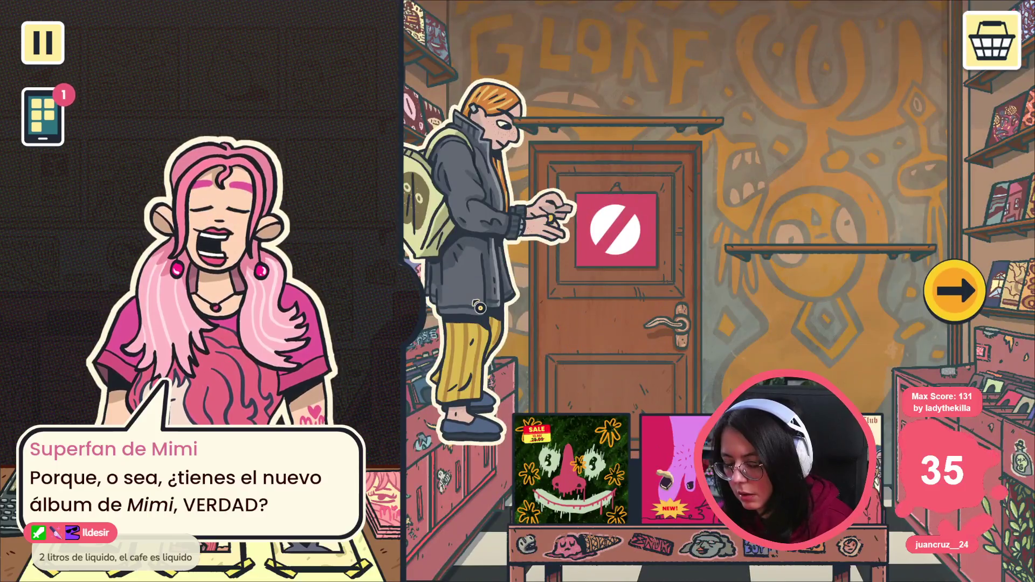
click(958, 310)
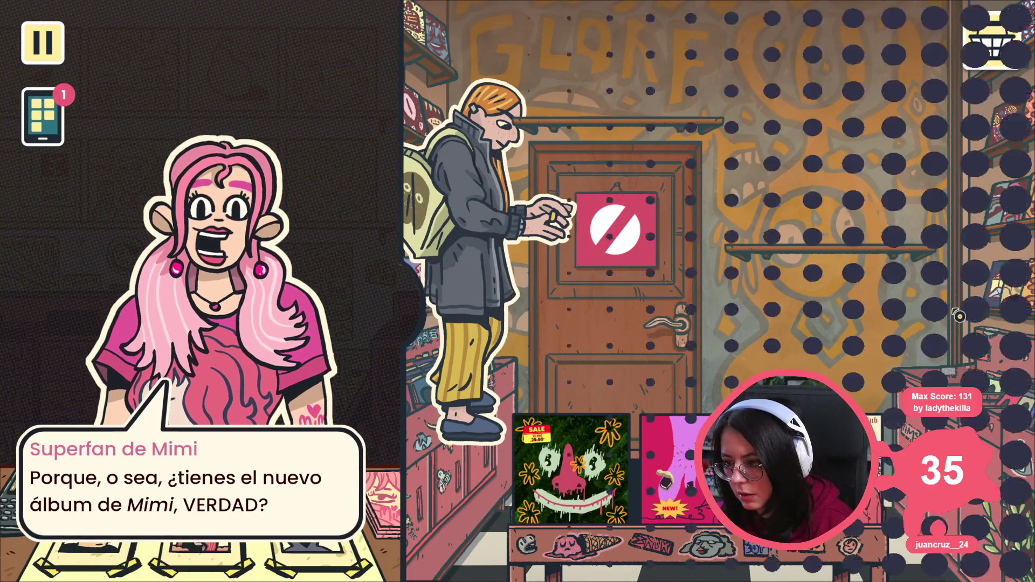
click(958, 315)
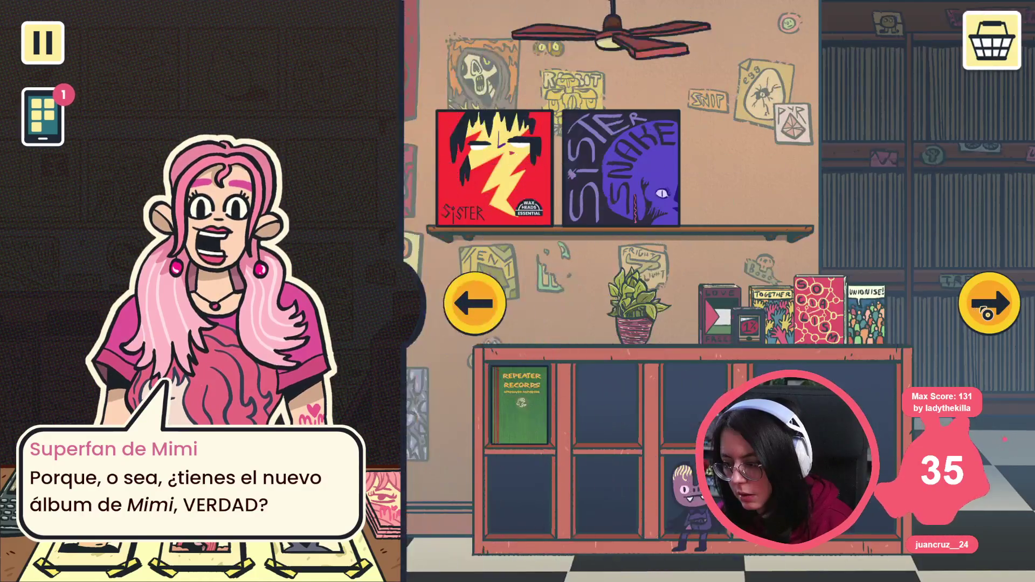
click(986, 315)
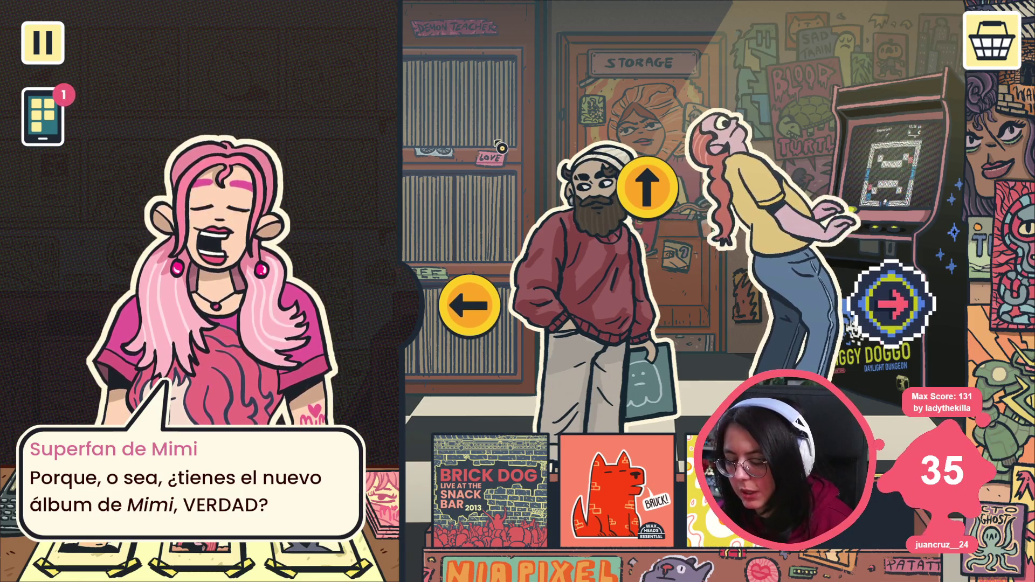
key(F8)
click(420, 275)
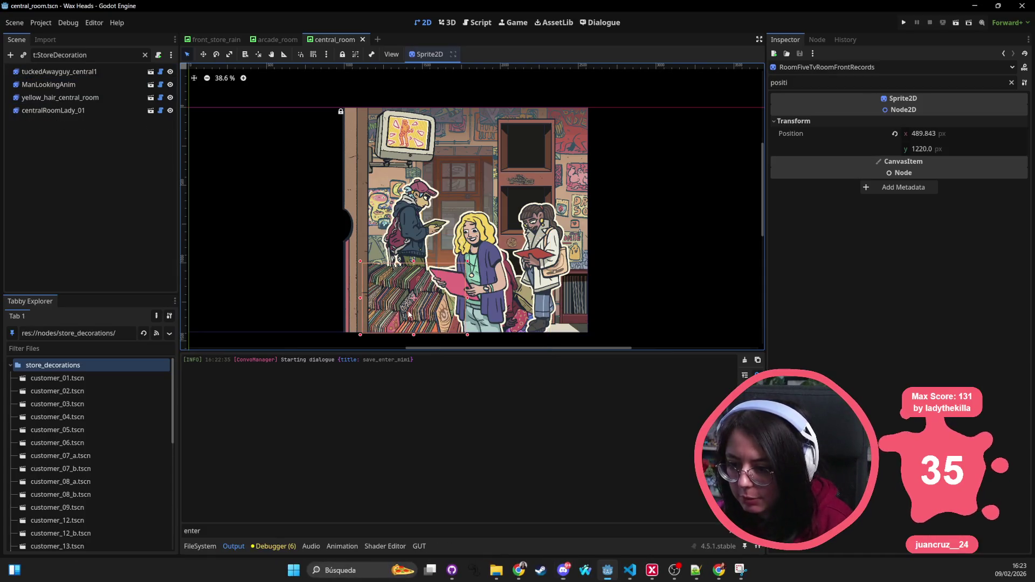
Undo an accidental records-sprite move, click through the central_room sprites, then clear the selection.
mouse_move(420, 275)
mouse_down()
mouse_move(412, 267)
mouse_move(408, 295)
mouse_up()
key(ctrl+z)
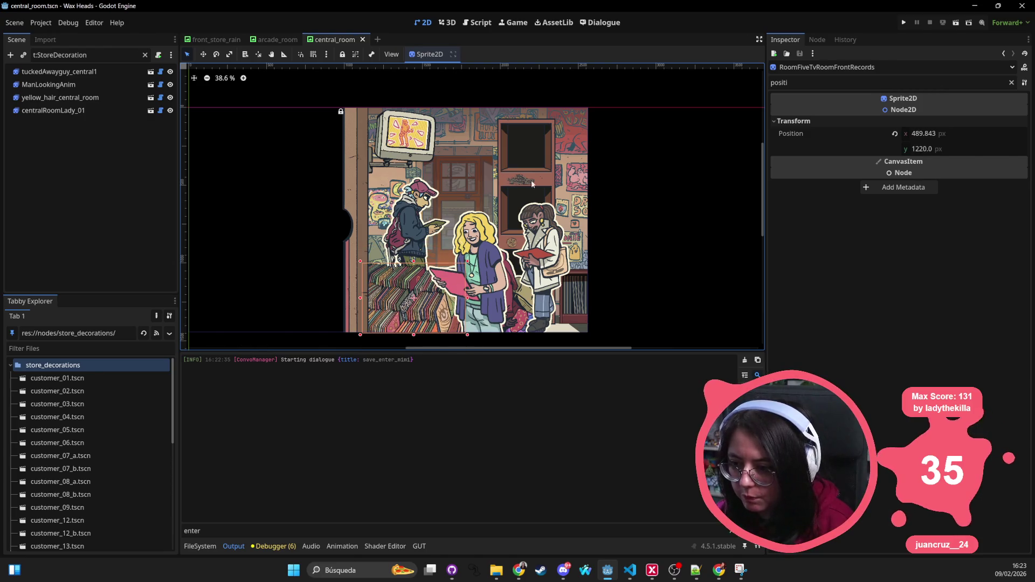
click(531, 165)
click(556, 302)
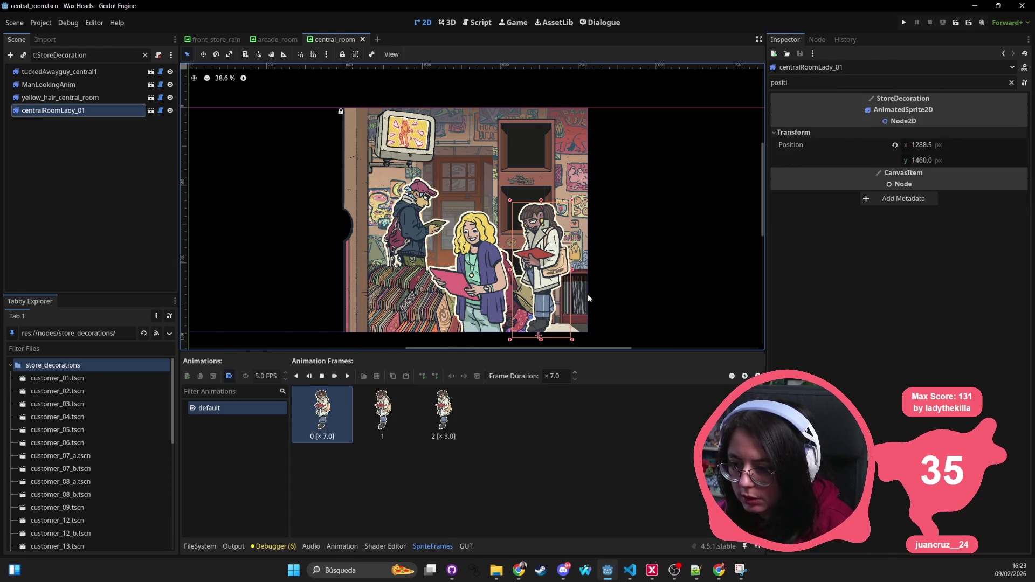
click(568, 295)
click(427, 136)
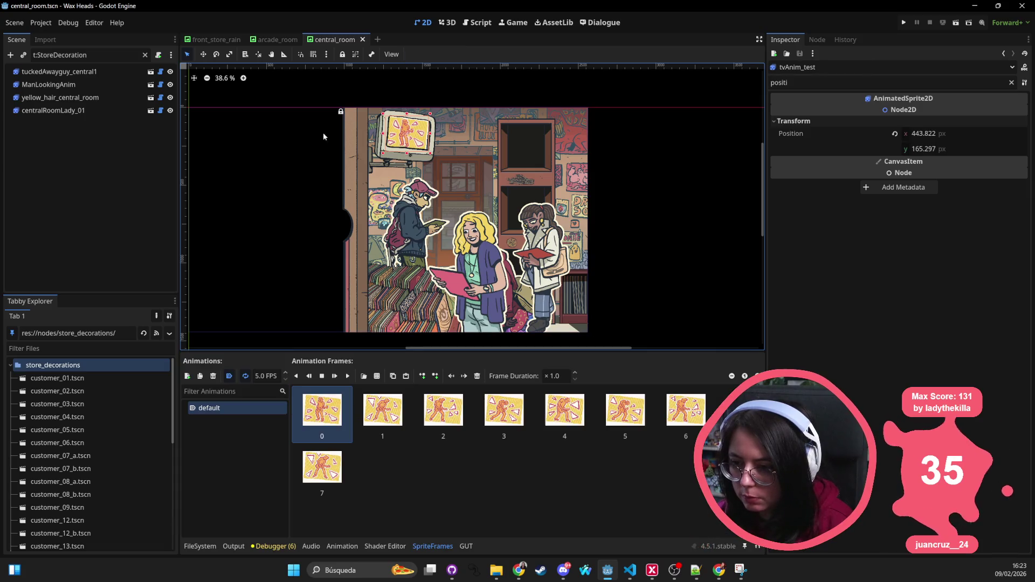
click(658, 238)
click(396, 297)
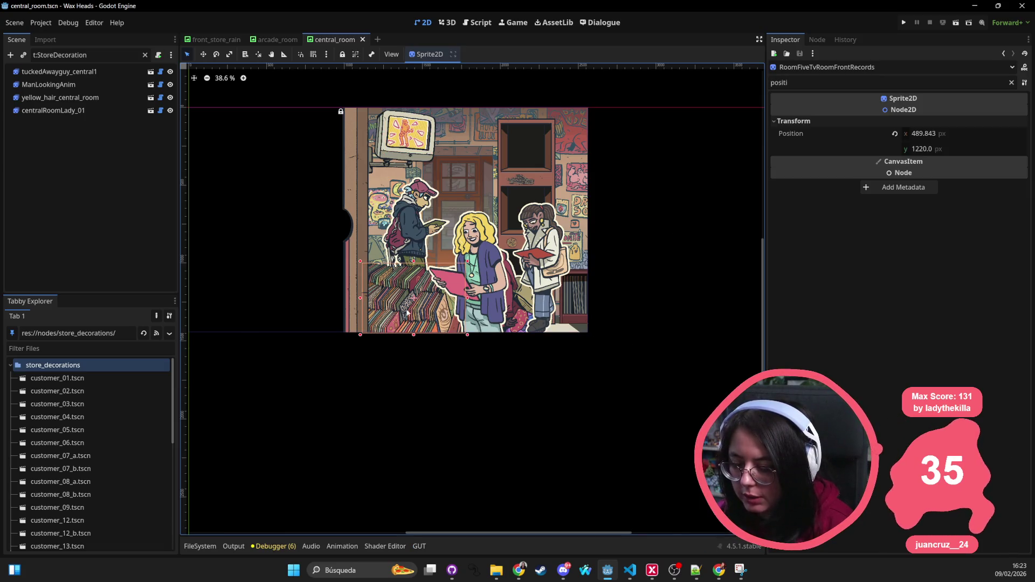
click(681, 274)
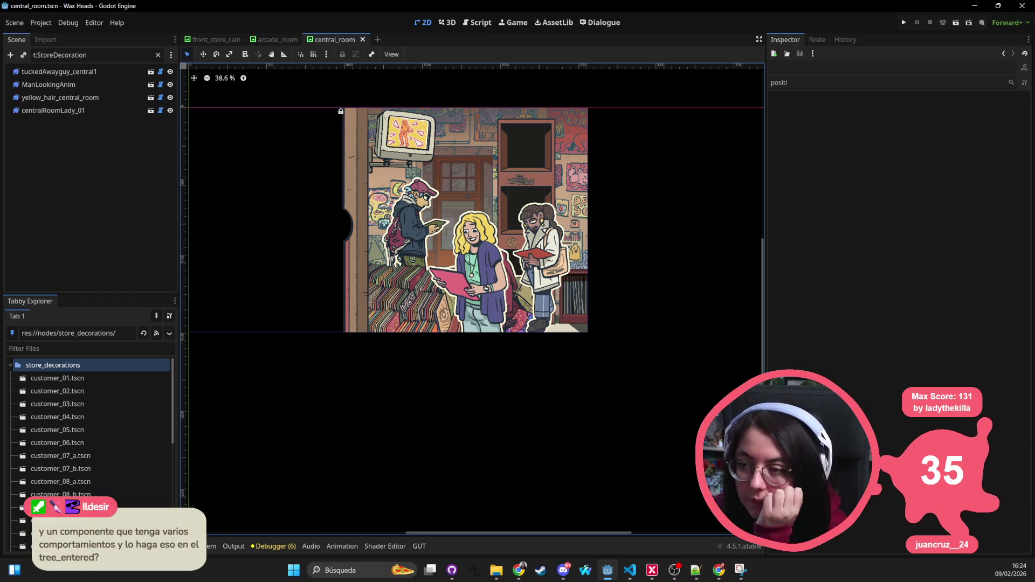
key(alt+Tab)
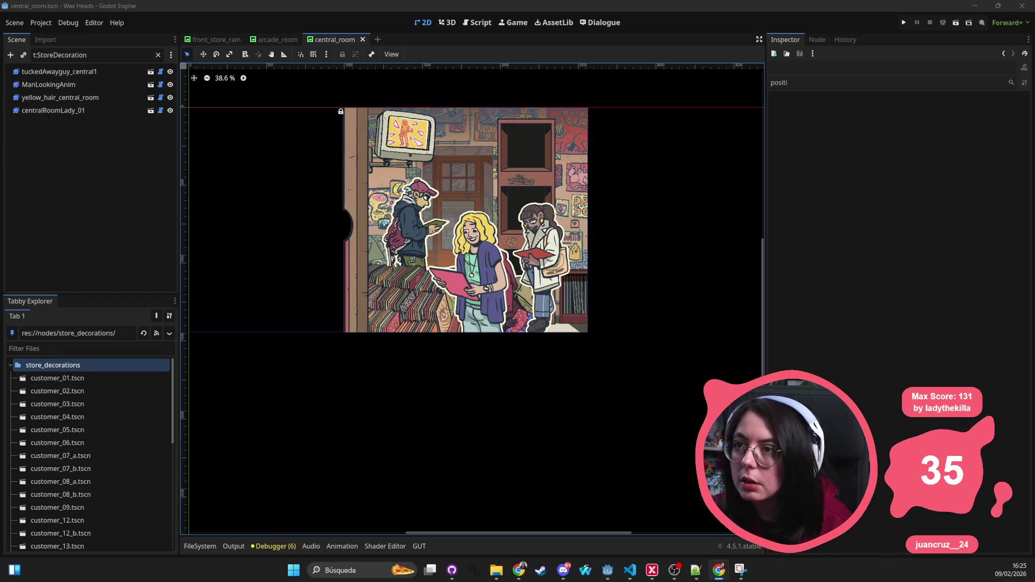
click(454, 305)
Test moving the records sprite and shelf placeholder, undo the shelf move, then switch to arcade_room.
mouse_move(455, 304)
mouse_down()
mouse_move(322, 305)
mouse_move(421, 305)
mouse_up()
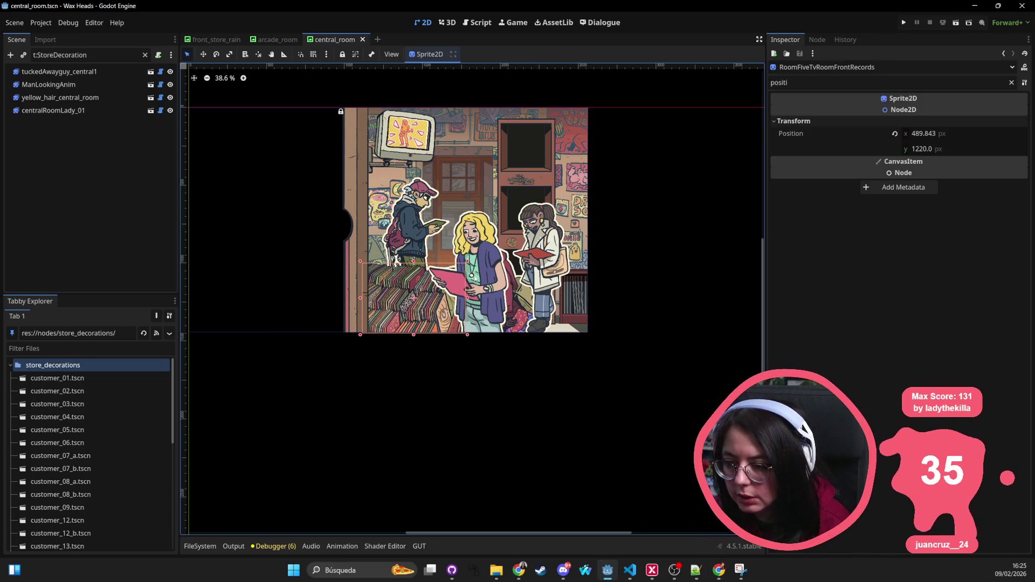
click(579, 321)
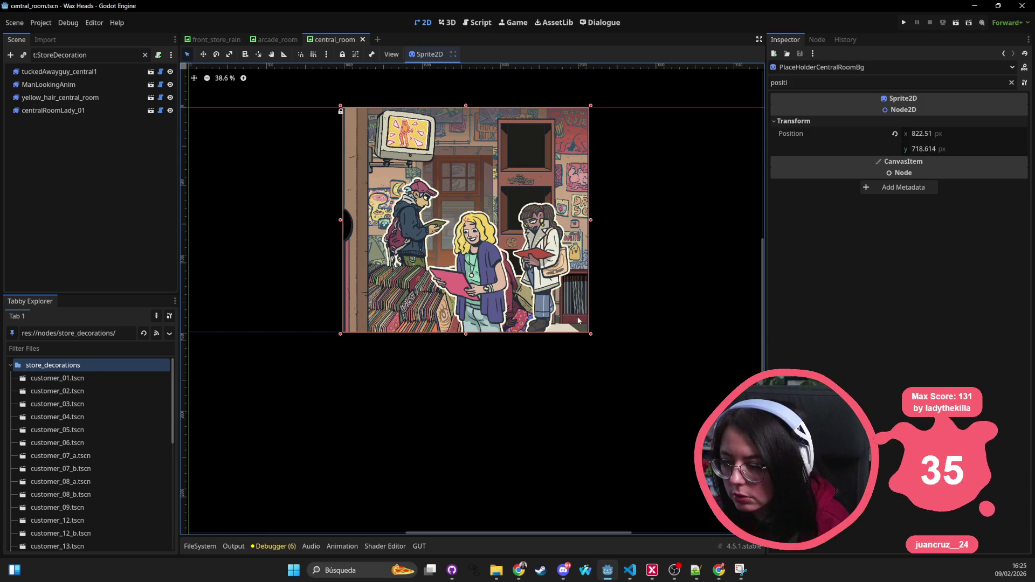
click(678, 315)
click(582, 298)
click(415, 120)
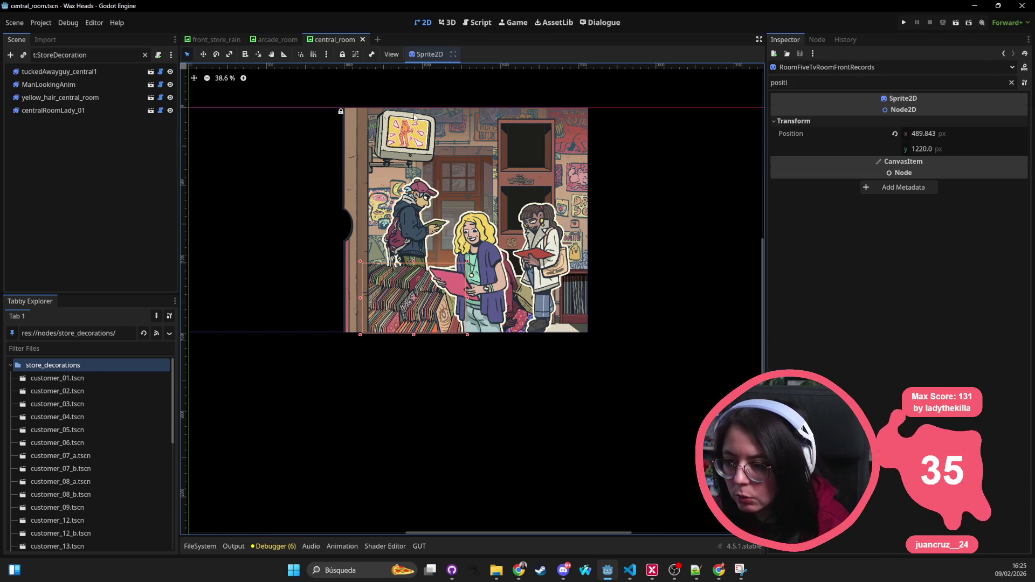
click(519, 120)
drag(508, 121, 651, 130)
key(ctrl+z)
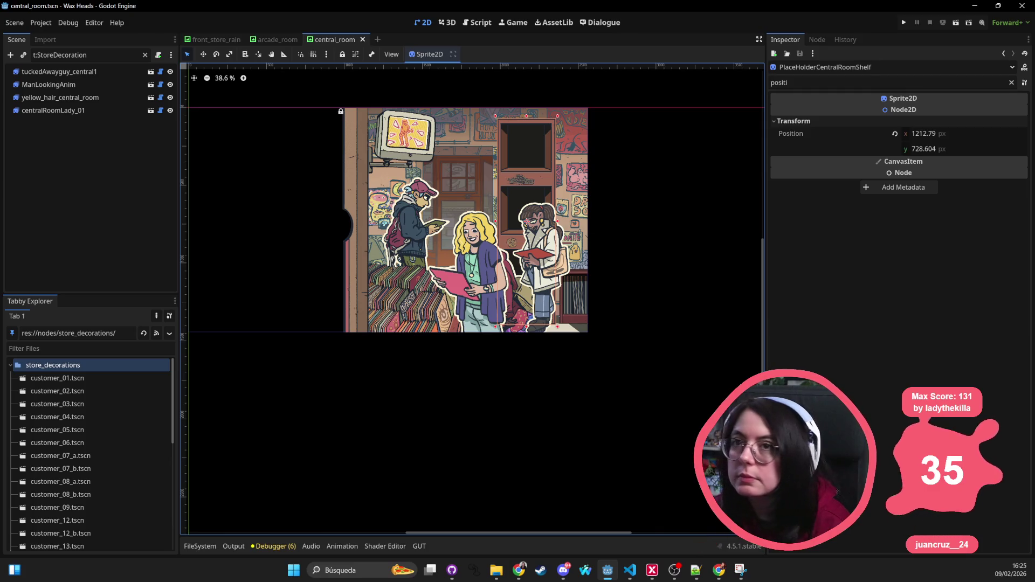
key(alt+Tab)
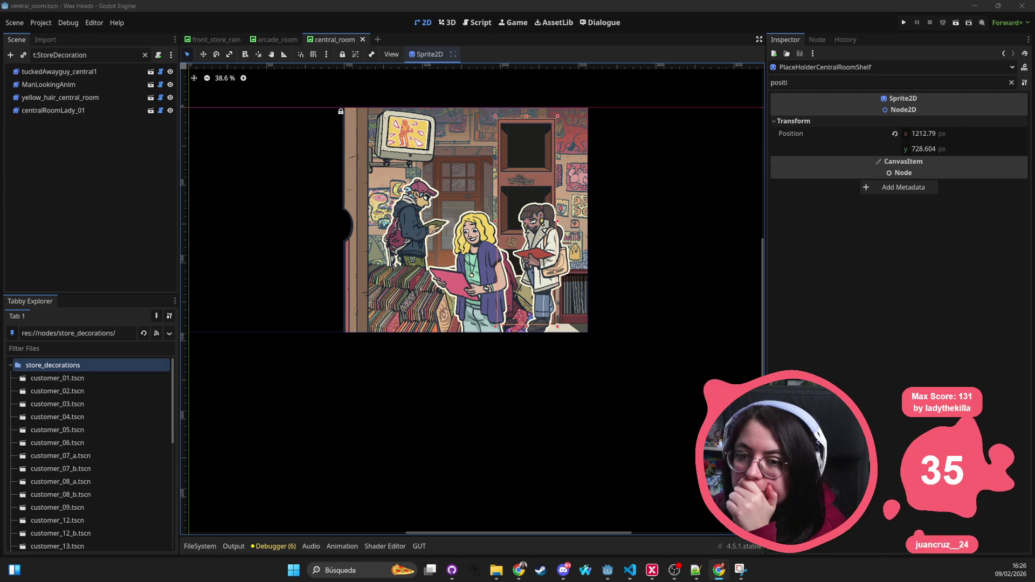
click(274, 39)
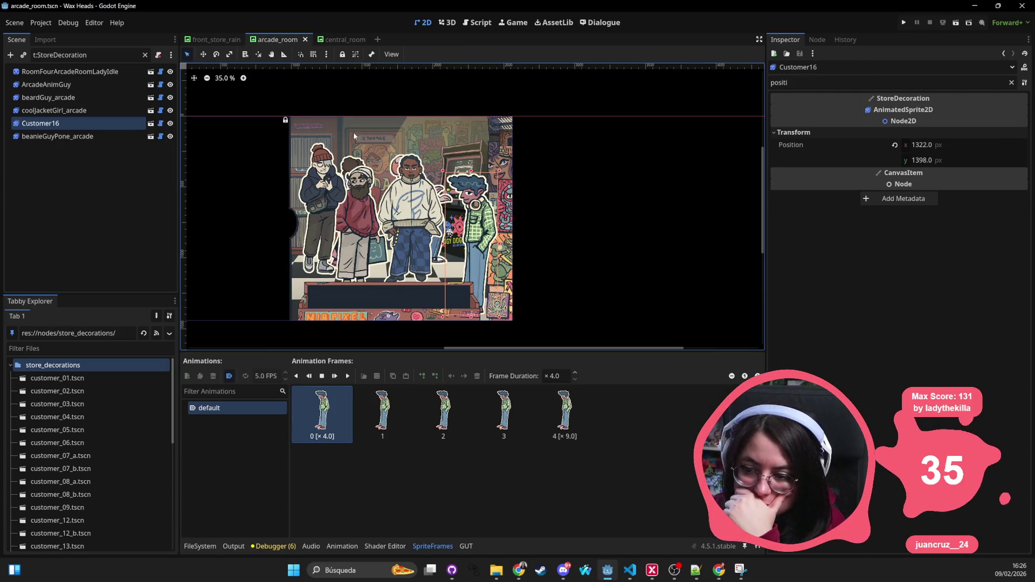
Switch to front_store_rain, clear the Scene dock filter, and collapse the Navigation node.
key(ctrl+shift+Tab)
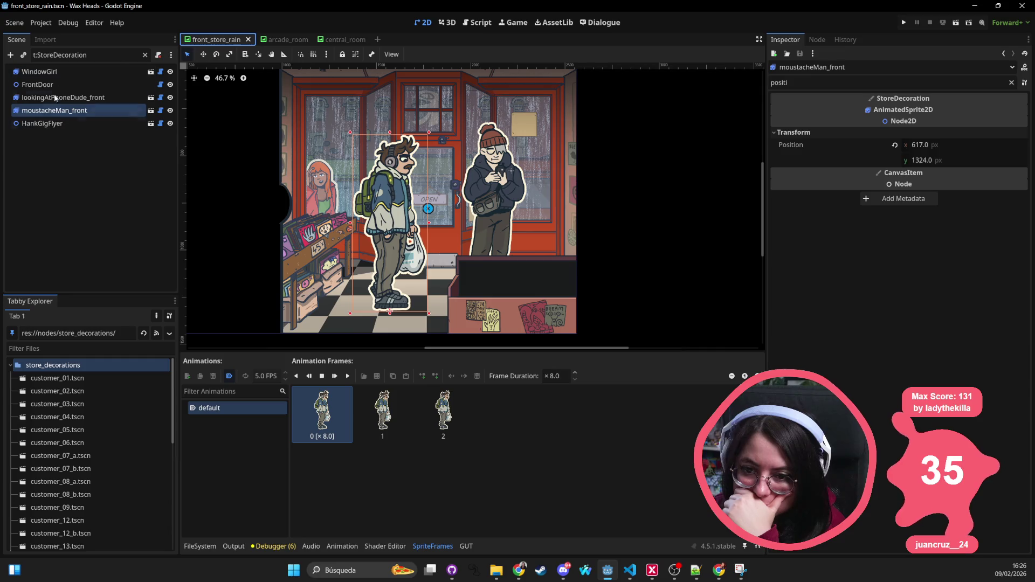
click(535, 267)
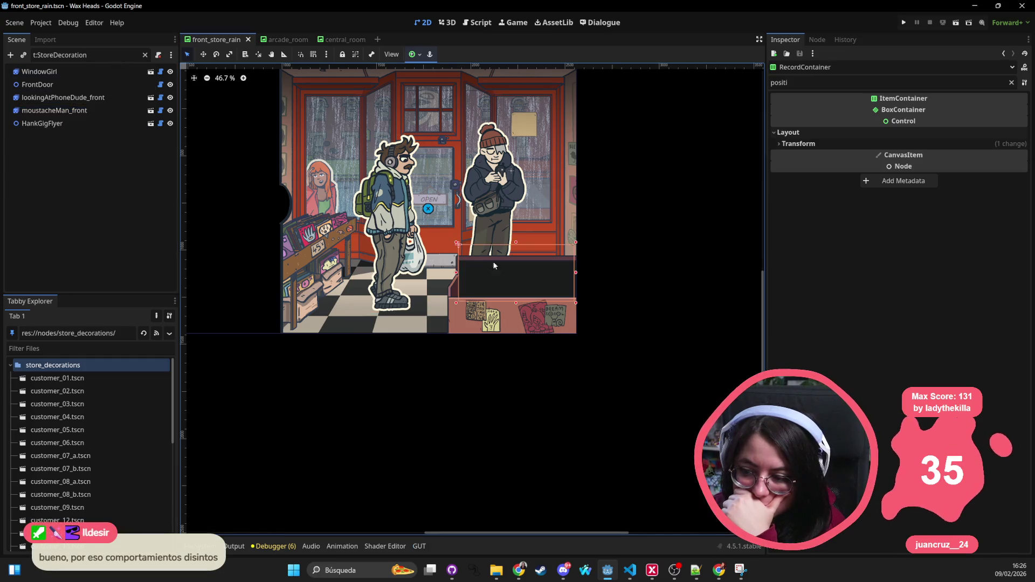
click(145, 54)
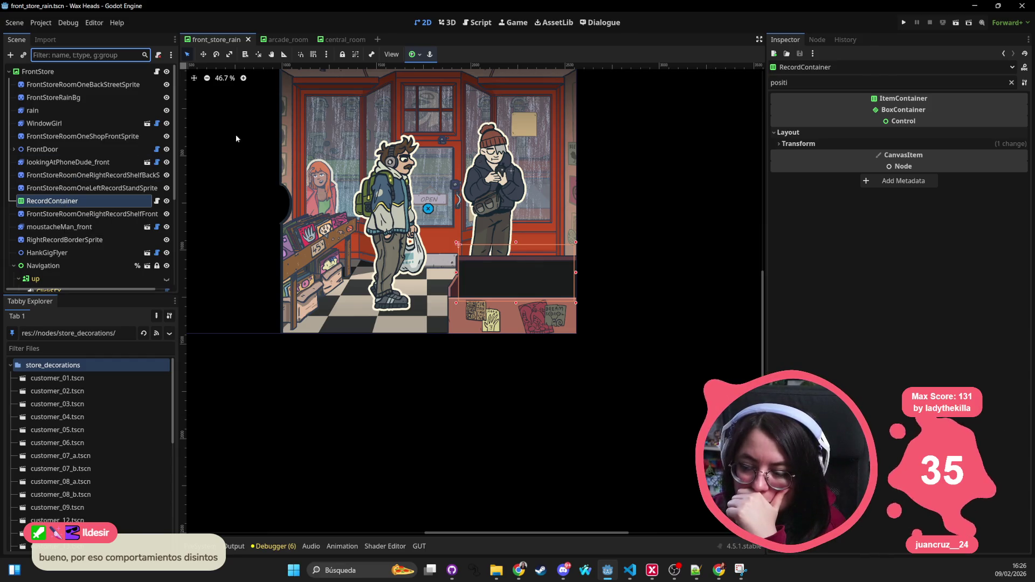
click(96, 72)
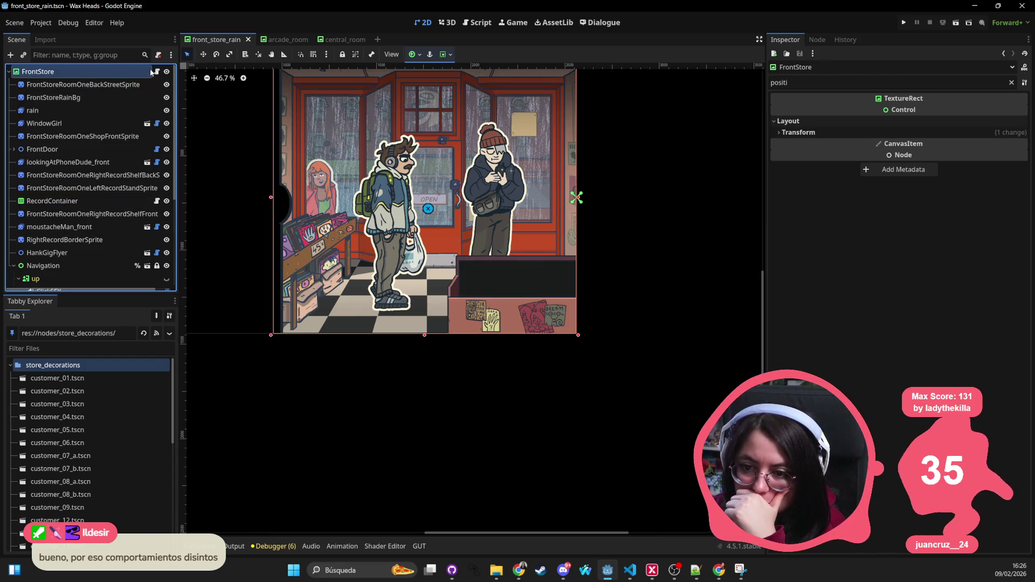
click(59, 201)
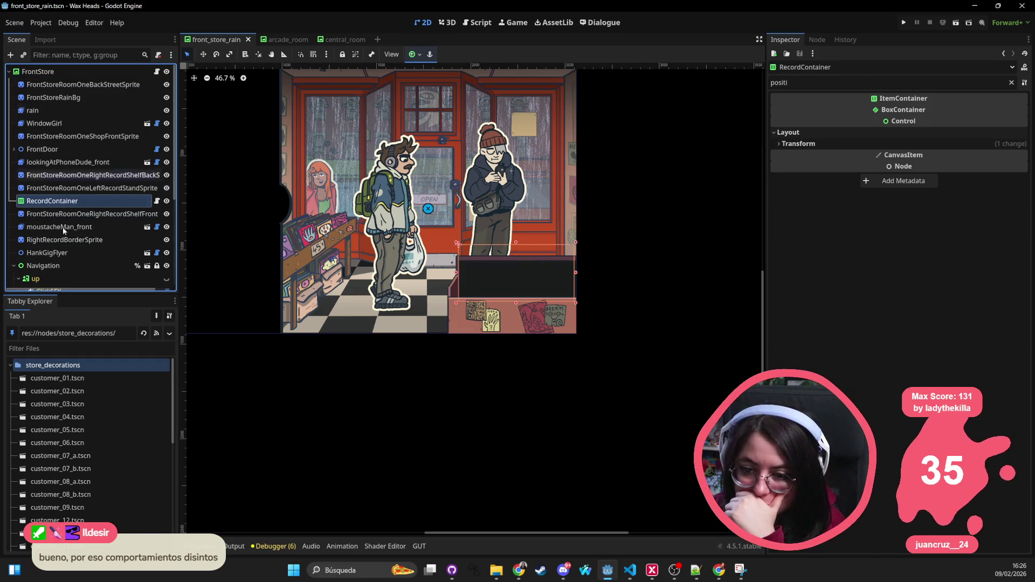
click(14, 265)
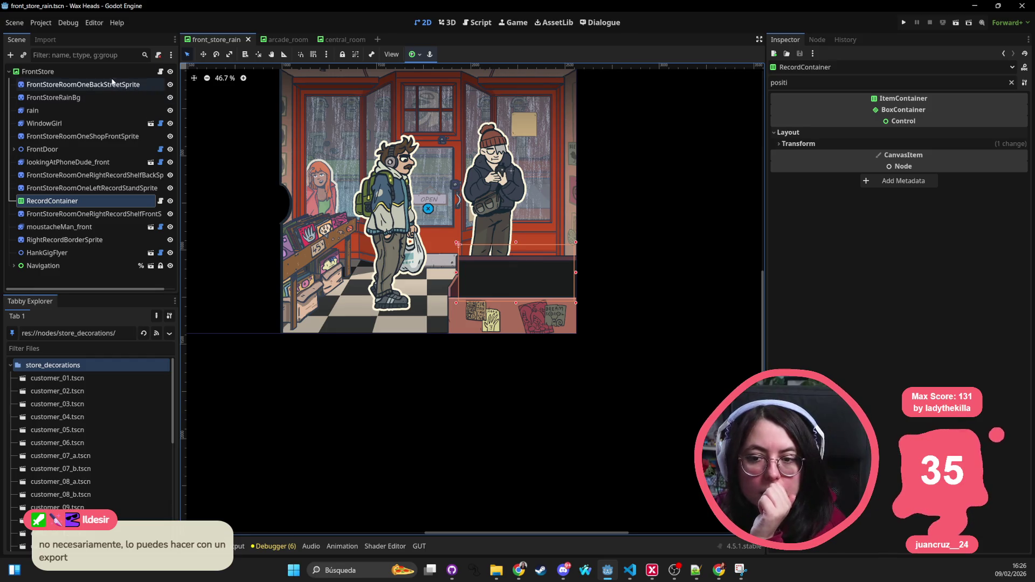
click(82, 73)
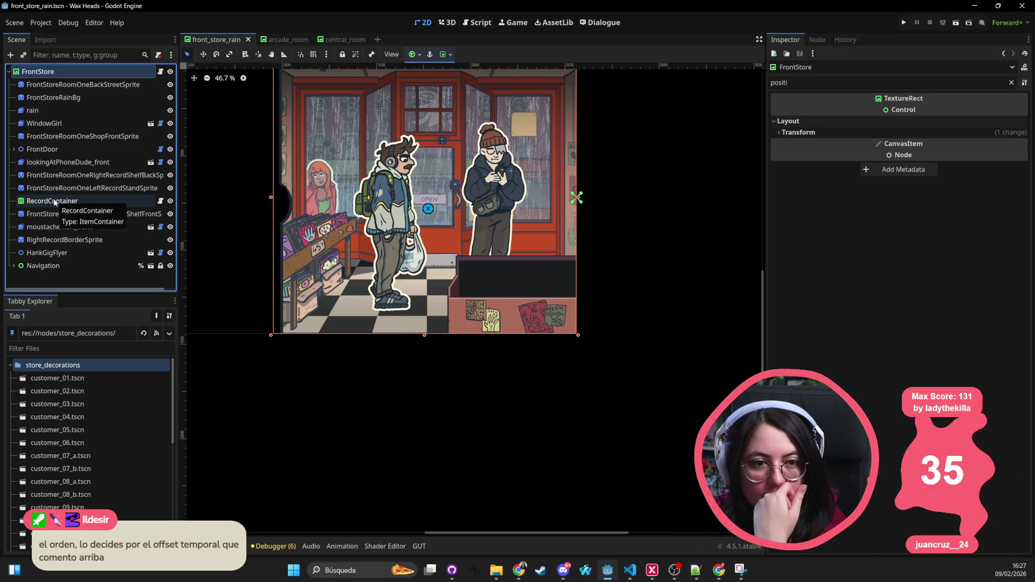
click(487, 283)
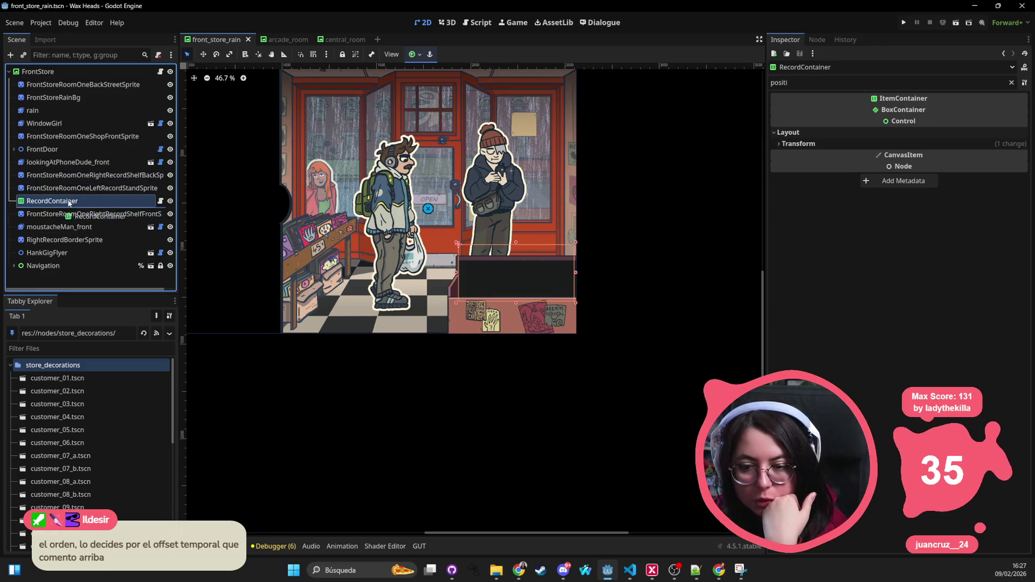
click(458, 311)
click(529, 255)
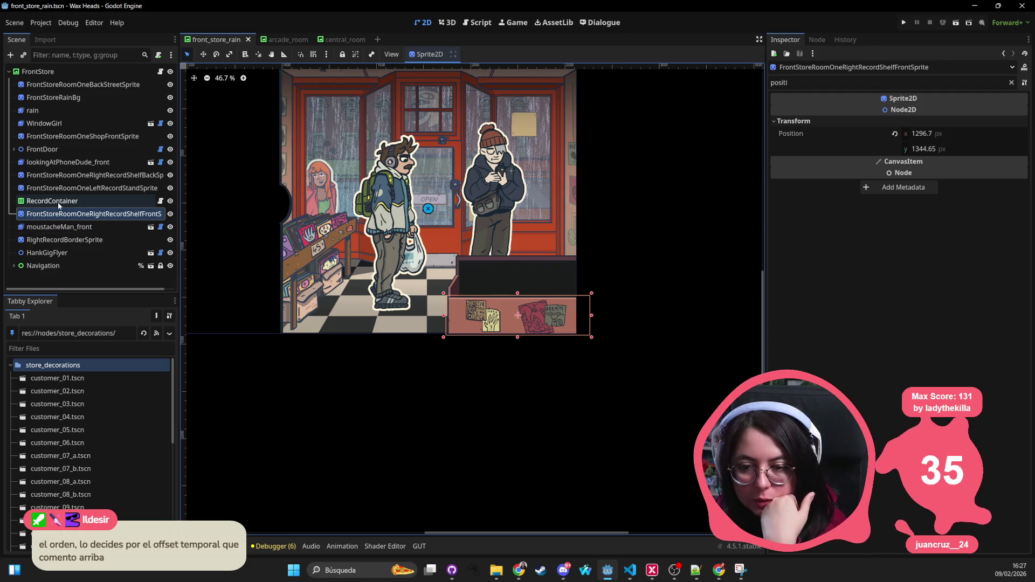
mouse_move(665, 246)
mouse_down()
mouse_move(518, 280)
mouse_move(439, 341)
mouse_move(600, 312)
mouse_move(454, 312)
mouse_up()
key(ctrl+z)
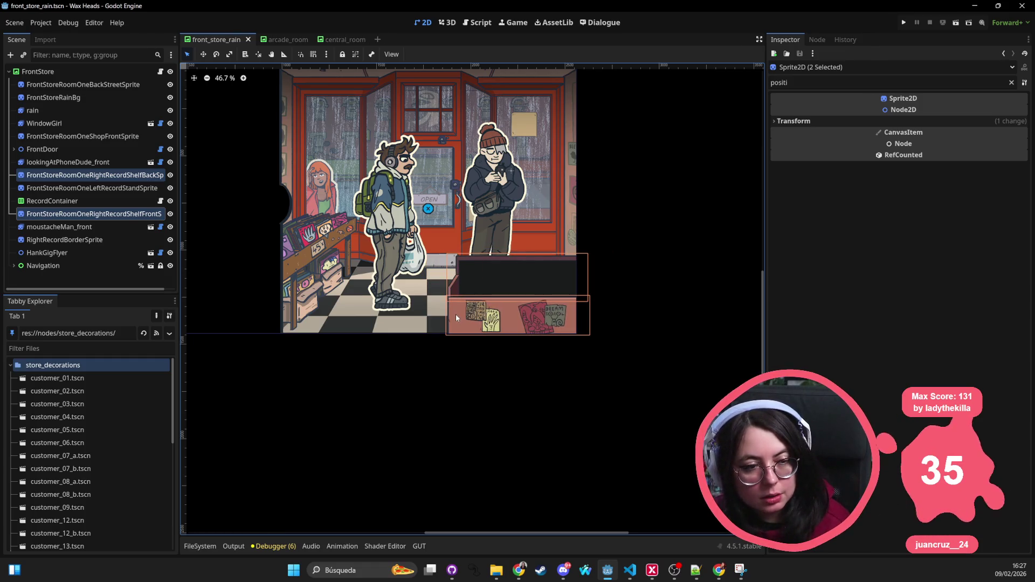
click(52, 200)
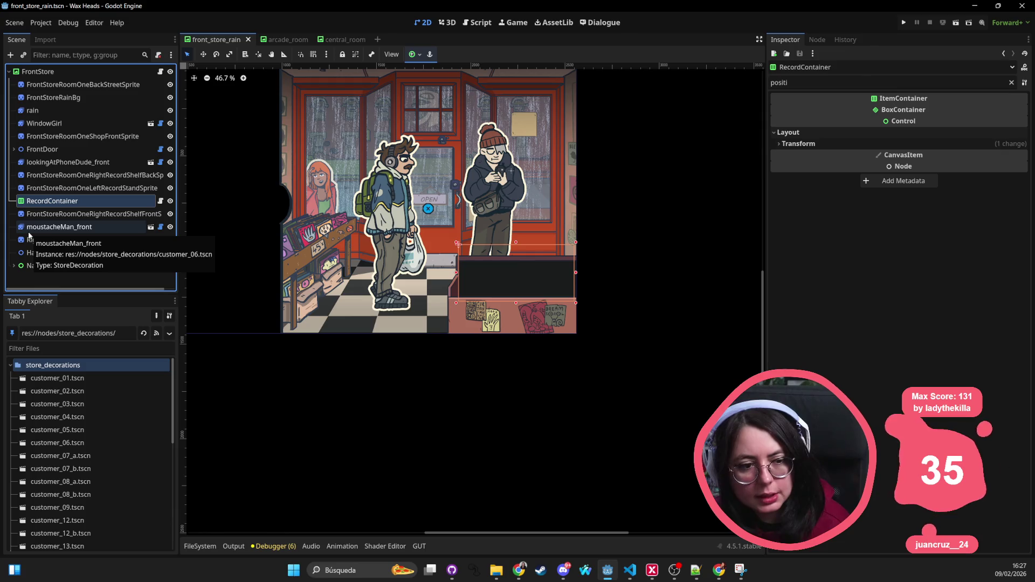
drag(645, 245, 438, 348)
drag(587, 313, 718, 312)
key(ctrl+z)
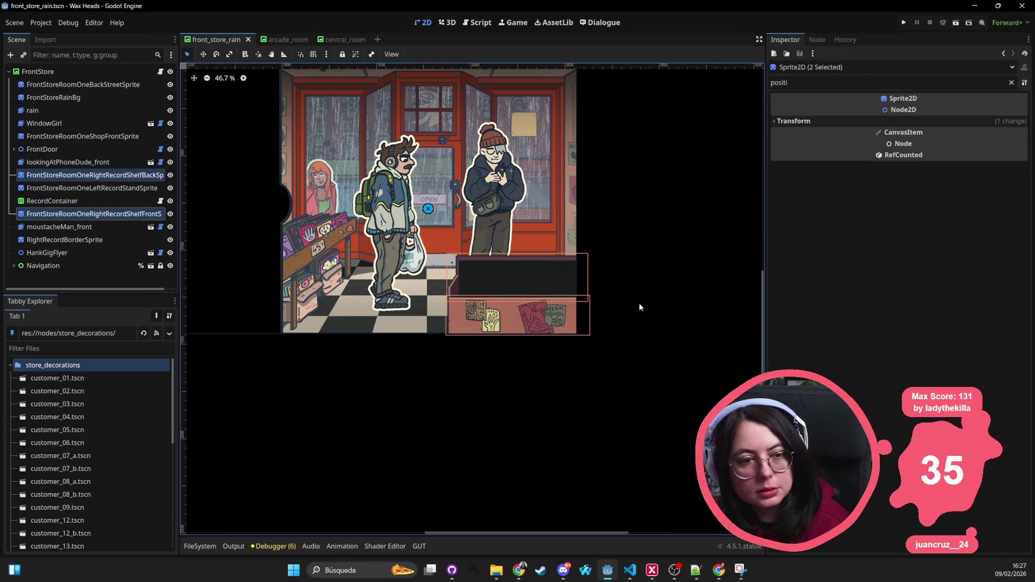
click(620, 208)
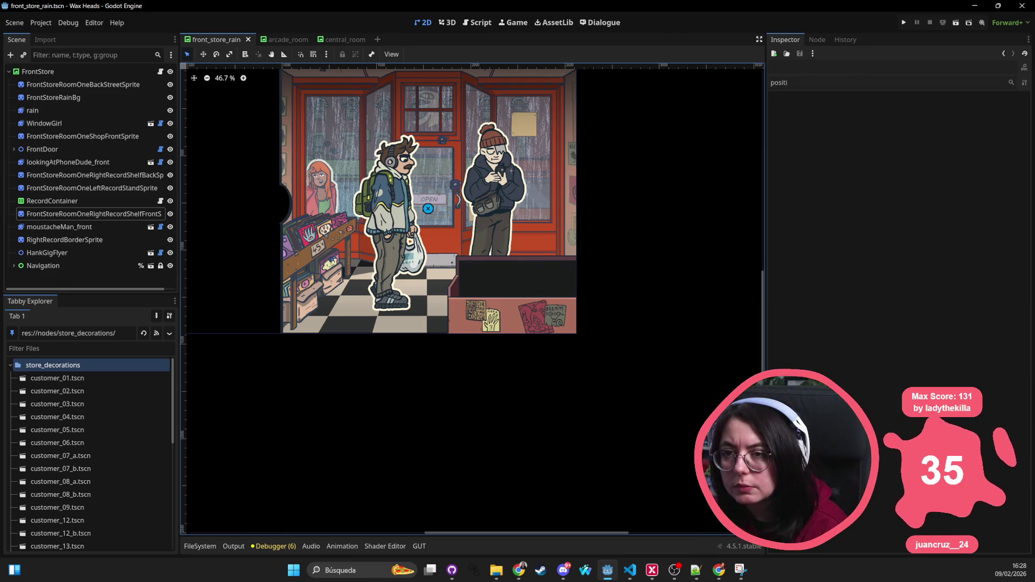
key(alt+Tab)
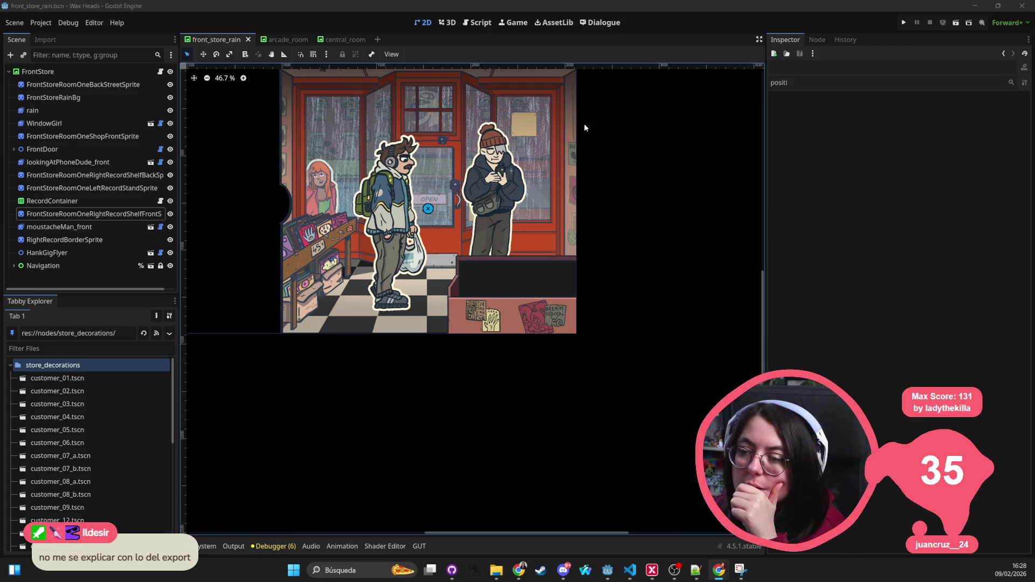
Open input_controller.gd with Quick Open and search it for 'glyphs'.
right_click(575, 237)
click(603, 95)
key(alt+shift+o)
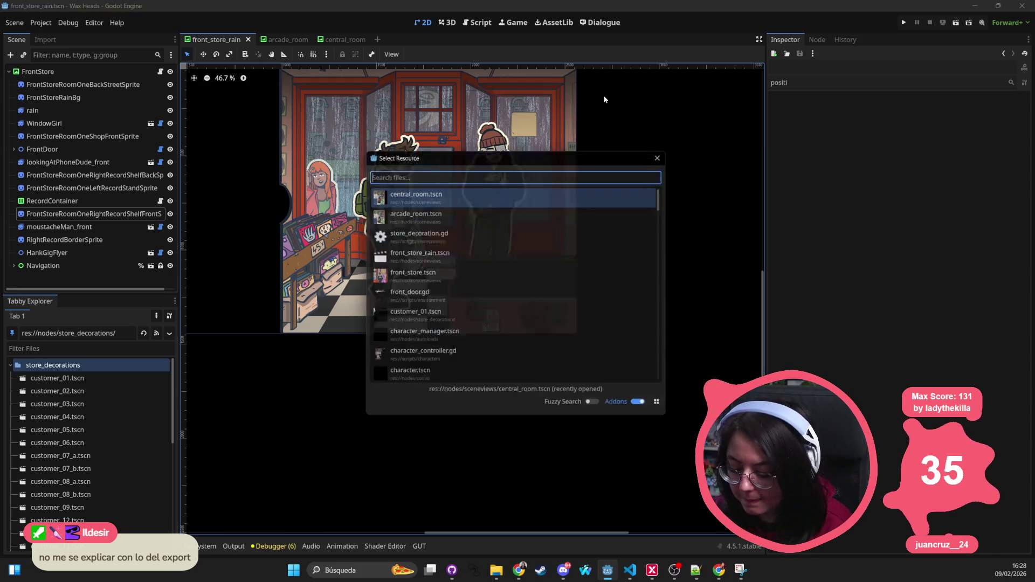
text(input_con)
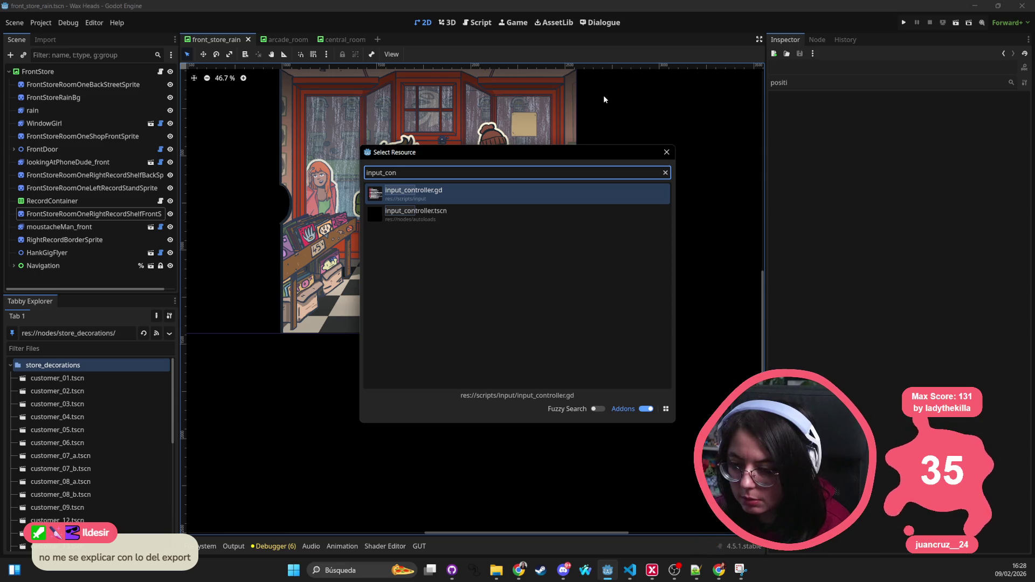
key(Return)
click(568, 238)
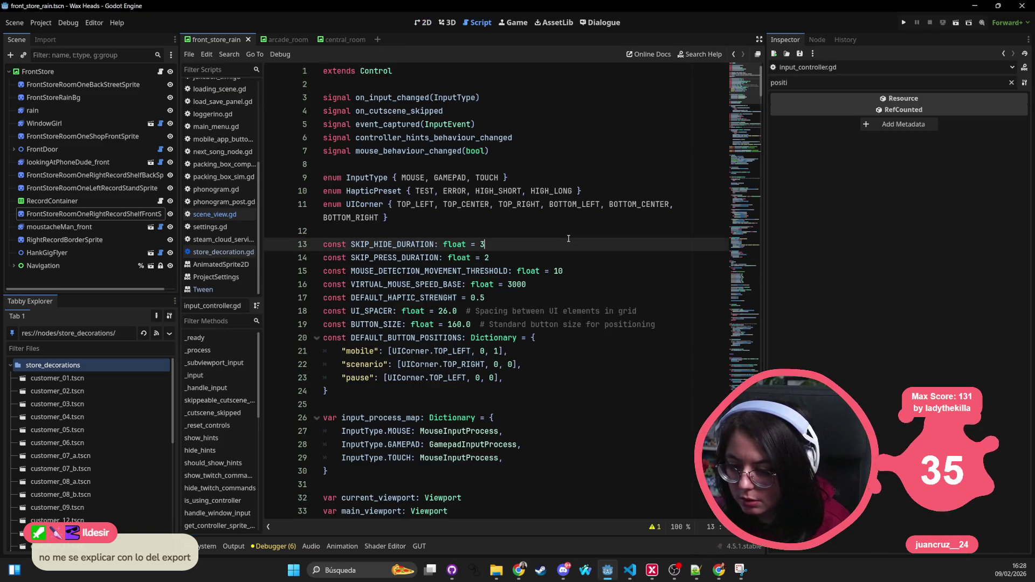
key(ctrl+f)
text(glyphs)
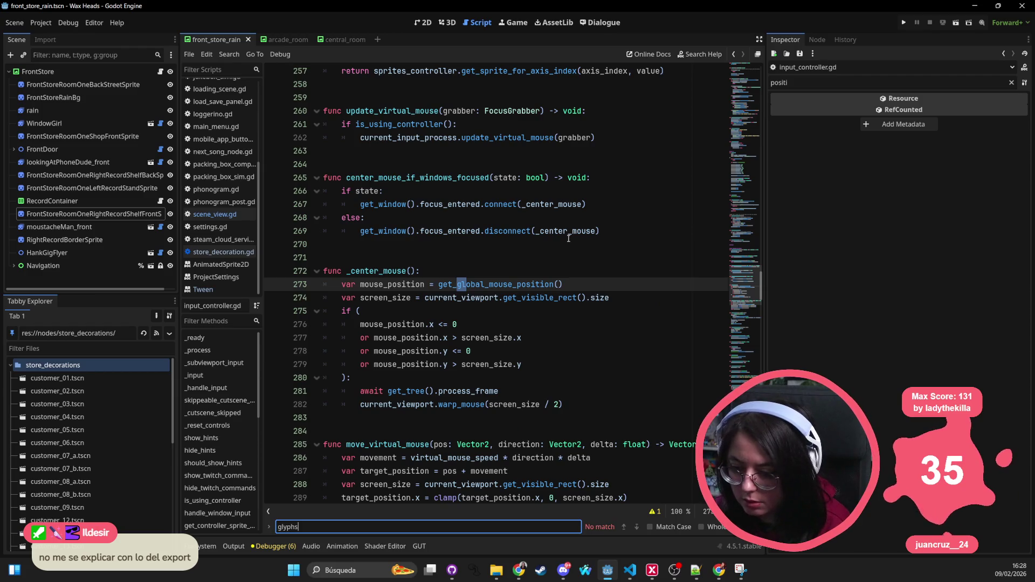
key(ctrl+BackSpace)
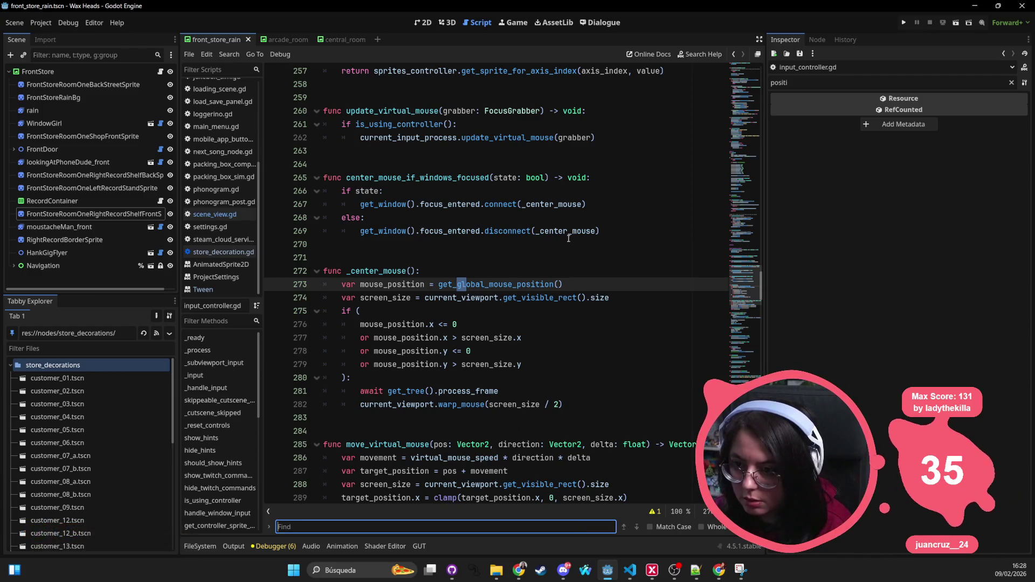
Open settings.gd with Quick Open, then try a Quick Open search for 'globals_'.
key(shift+alt+o)
text(settings_)
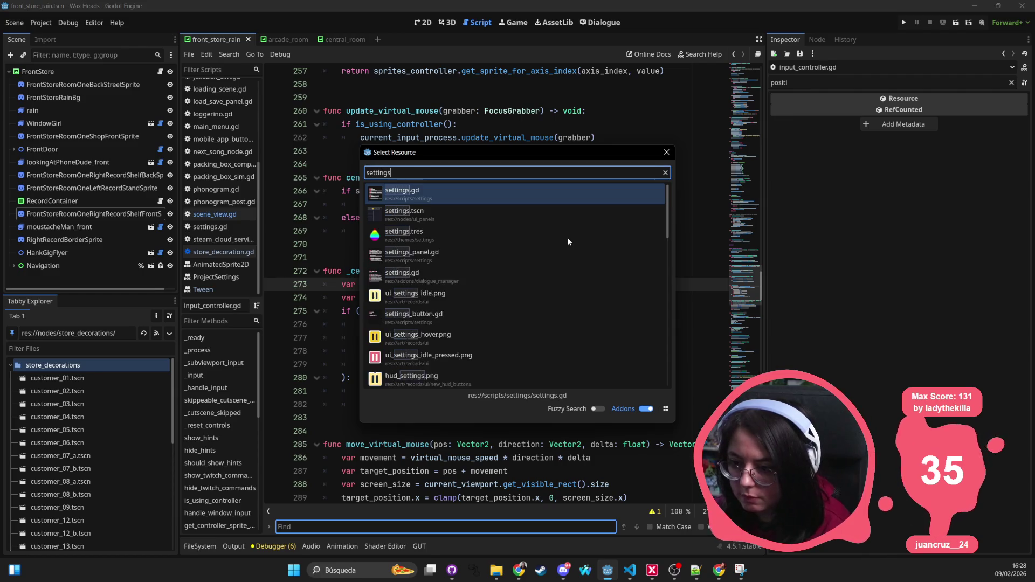
key(BackSpace)
key(Return)
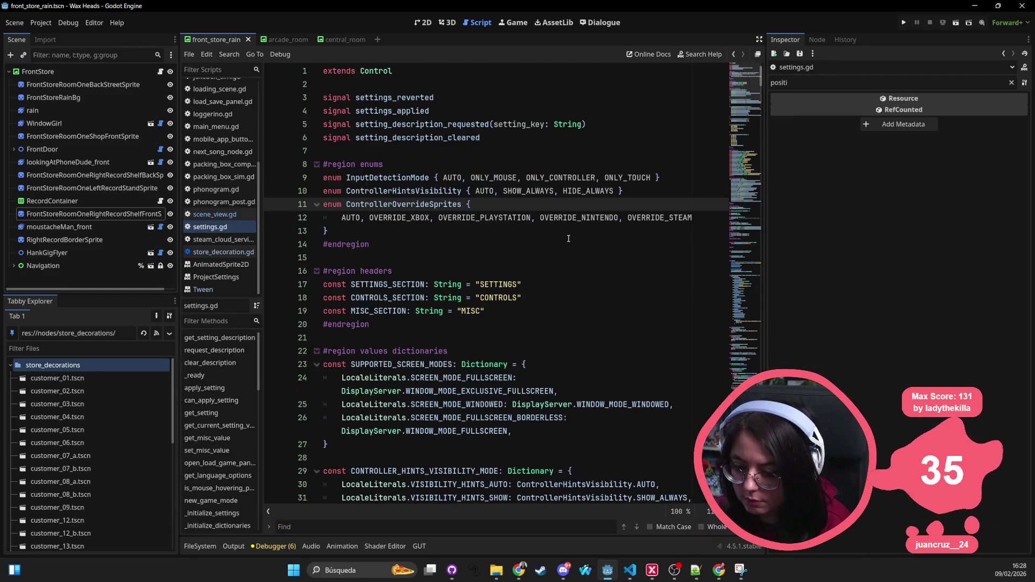
key(shift+alt+o)
text(globals_)
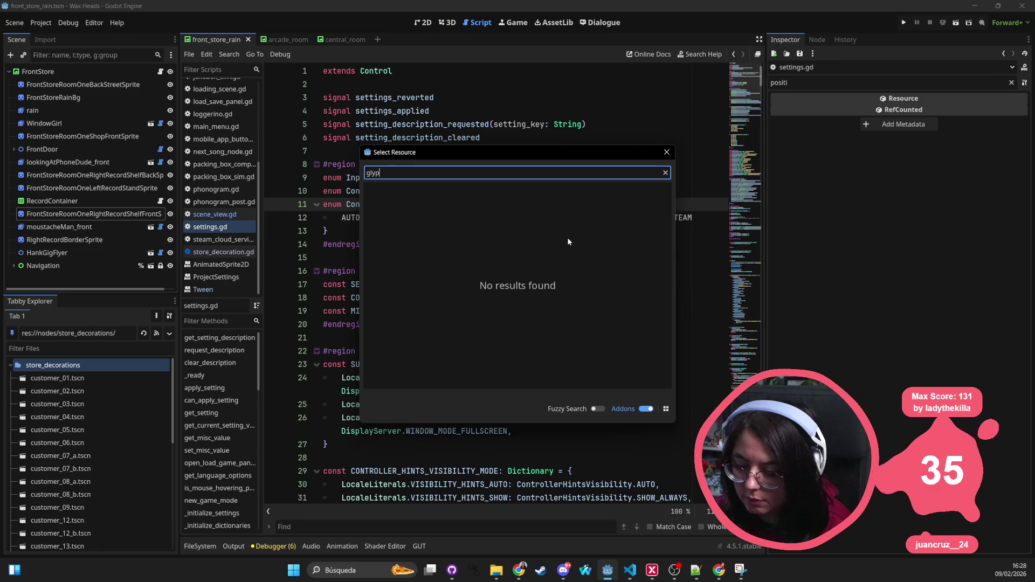
key(Escape)
Briefly open the script find bar, then search Quick Open for 'settings' without opening anything.
click(568, 238)
key(ctrl+f)
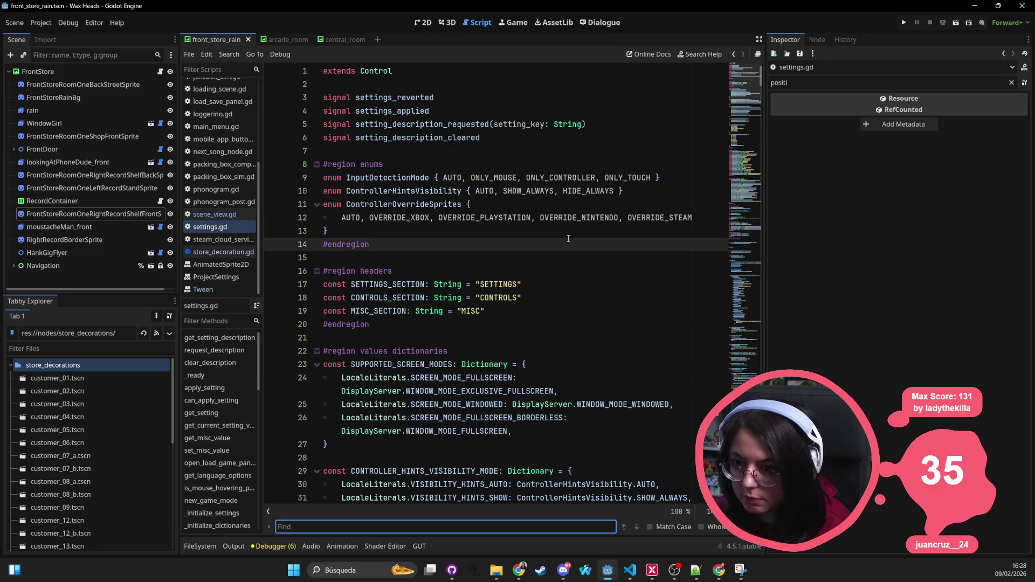
key(Escape)
key(shift+alt+o)
text(settings)
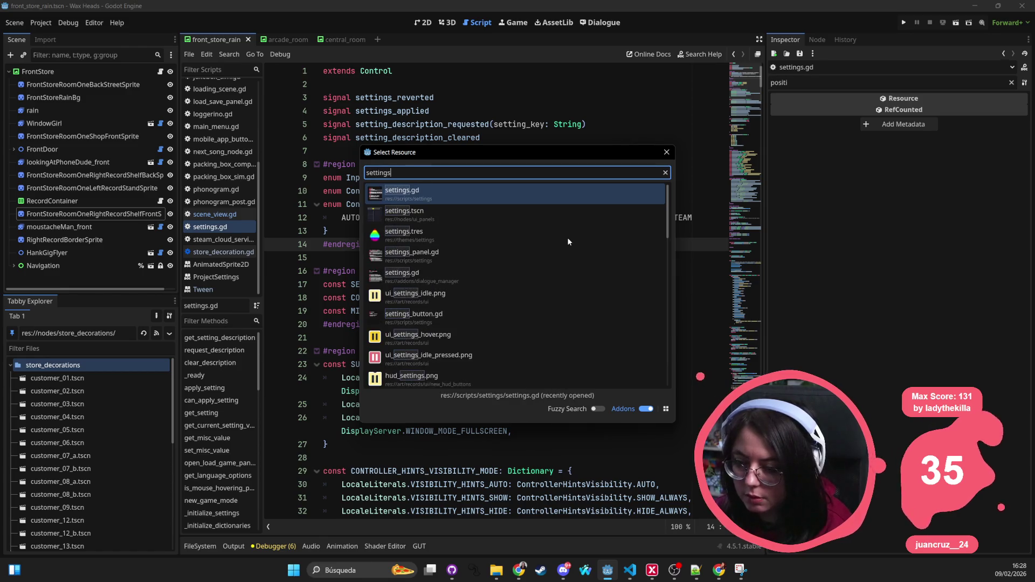
key(Return)
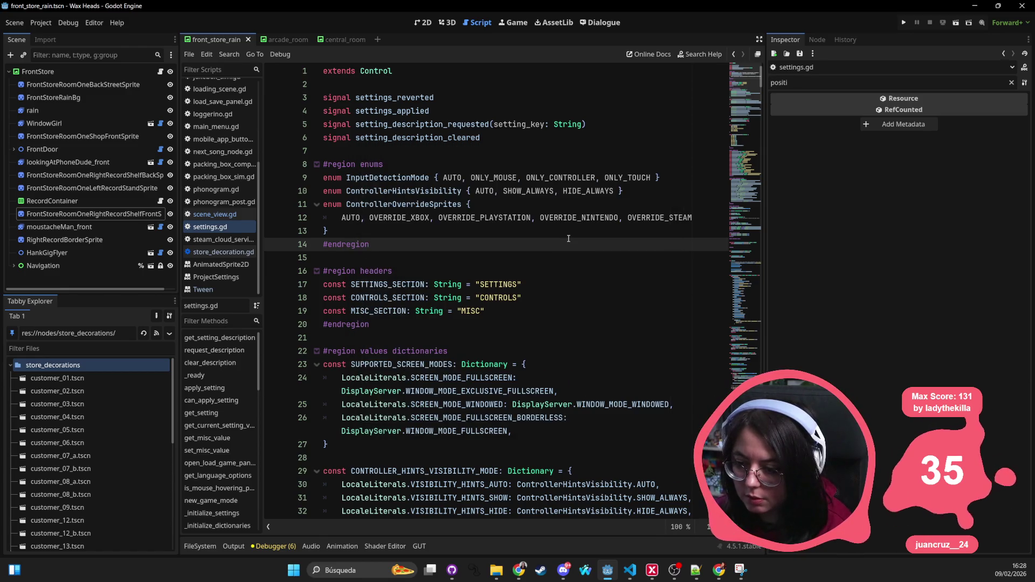
Jump to GAMEPAD_SPRITES_VISIBILITY_KEY's definition, select its string value, then bring up Find in Files.
scroll(568, 238, down, 15)
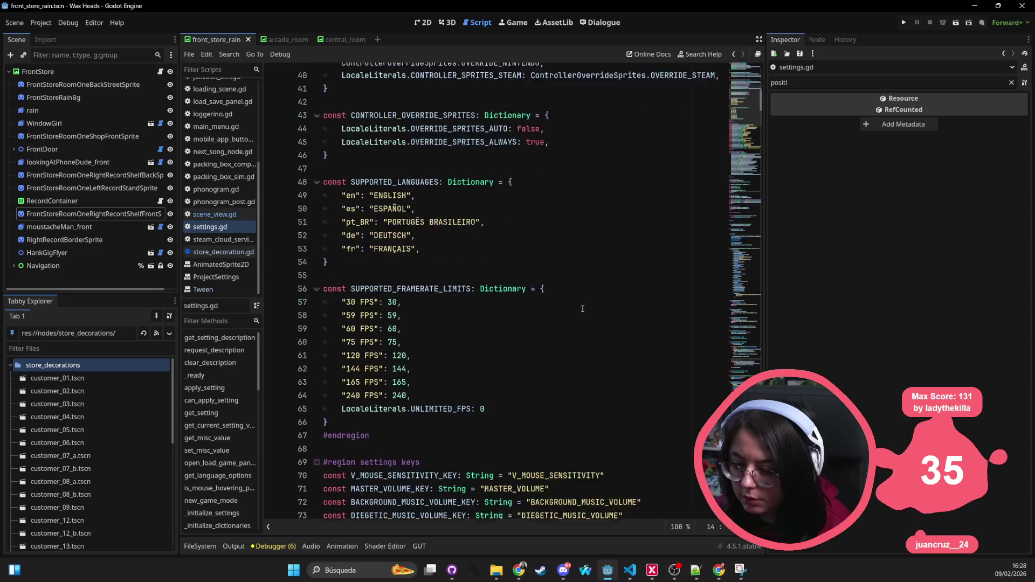
scroll(578, 309, down, 12)
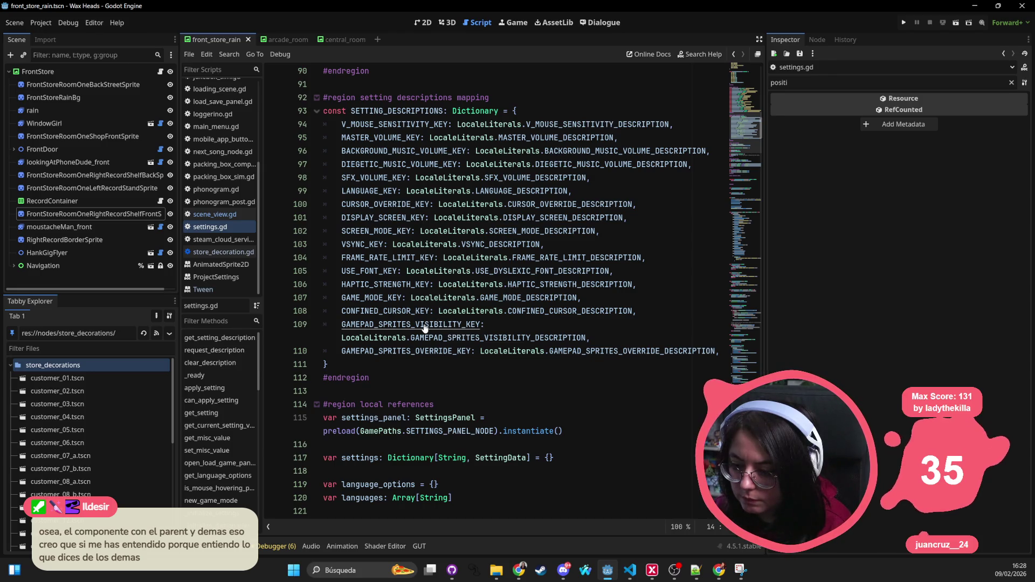
ctrl+click(428, 326)
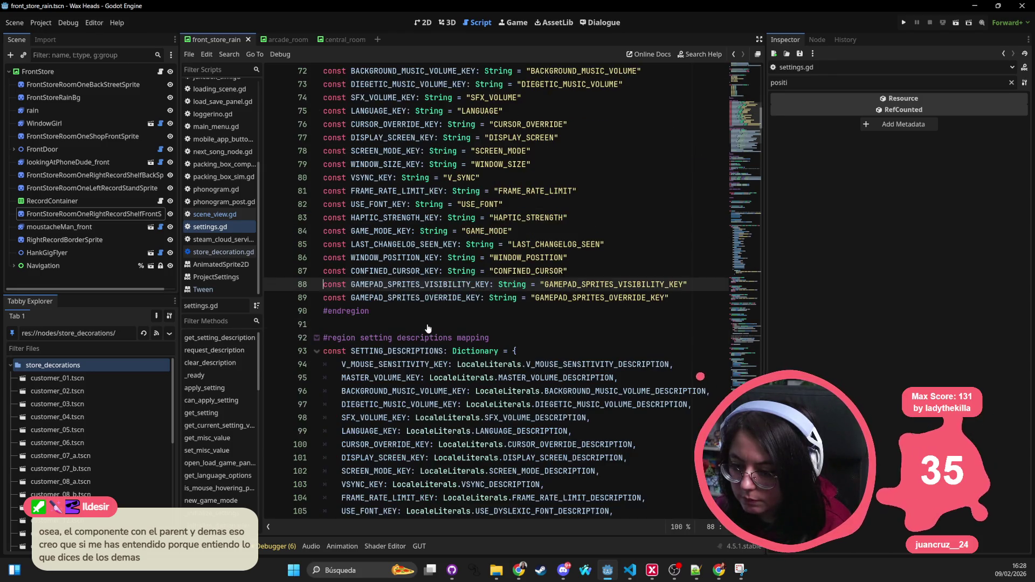
double_click(590, 284)
scroll(603, 298, down, 13)
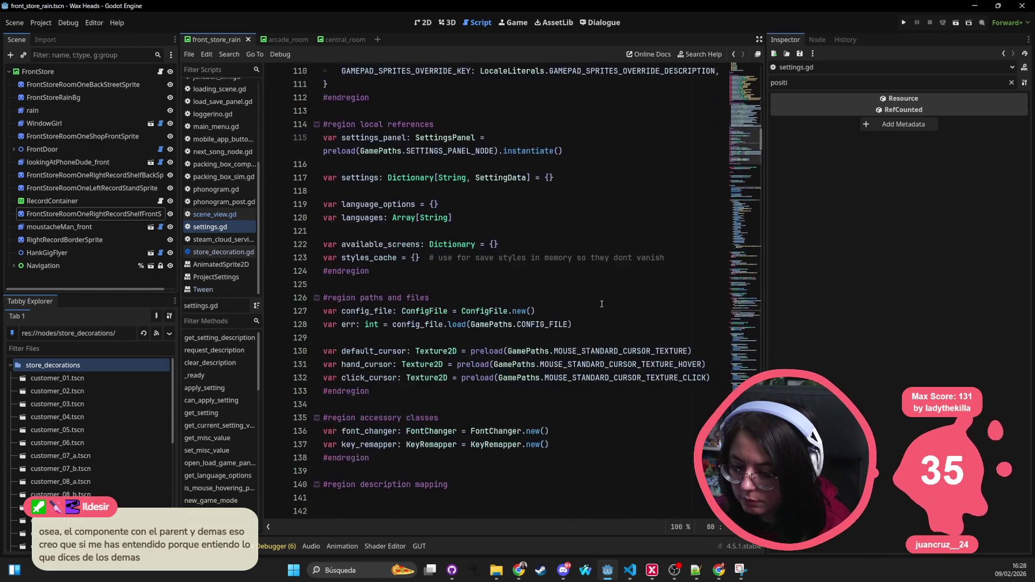
key(alt+Left)
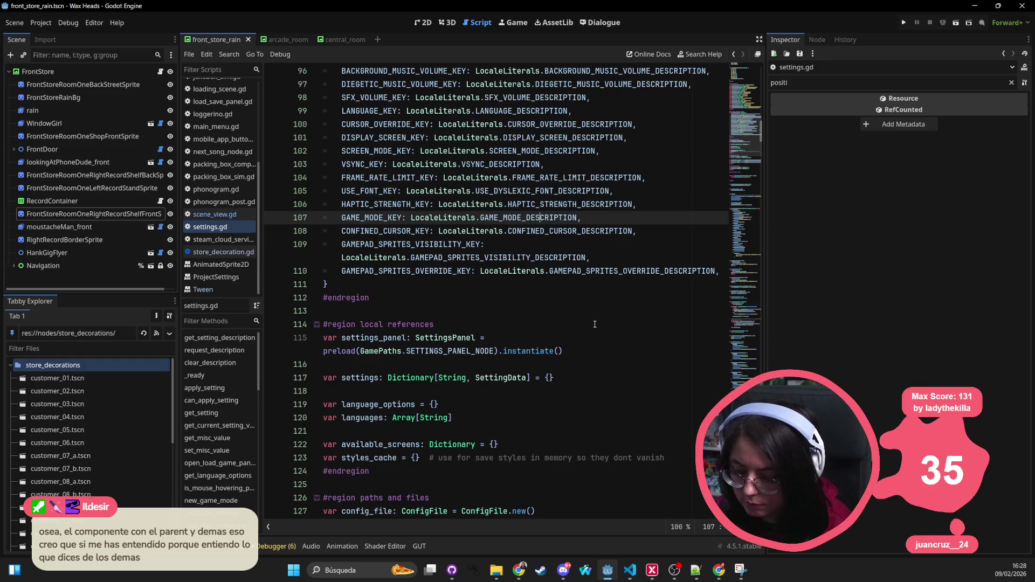
key(ctrl+shift+f)
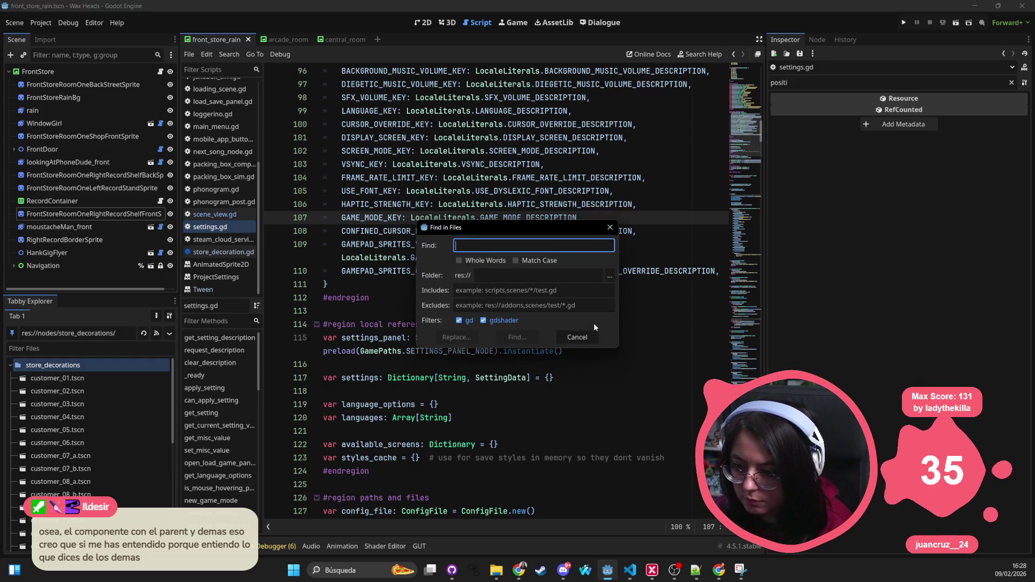
Search all project files for 'glyph' (0 matches), then bring VS Code's store_decoration.gd forward.
text(glyph)
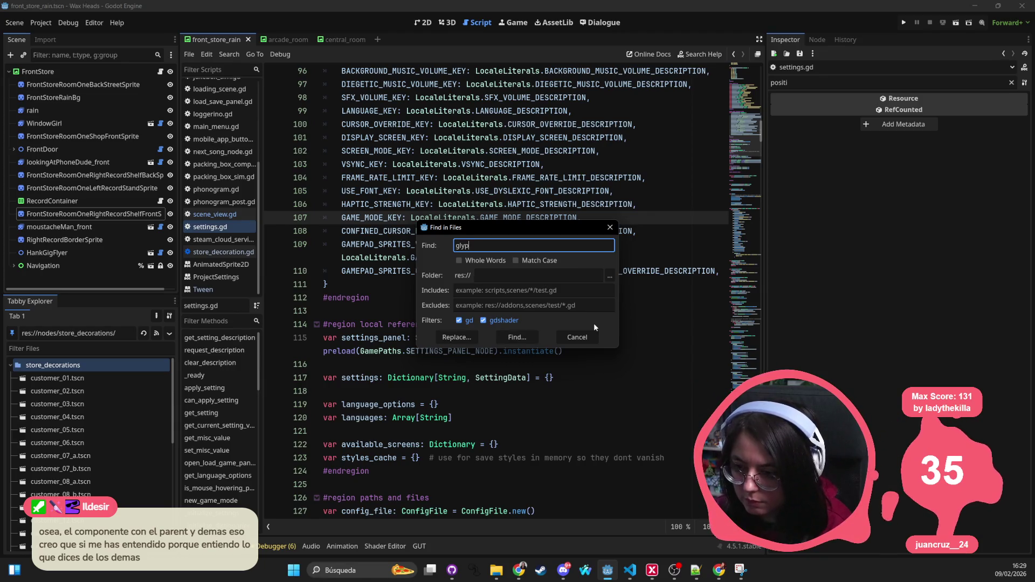
key(Return)
click(594, 324)
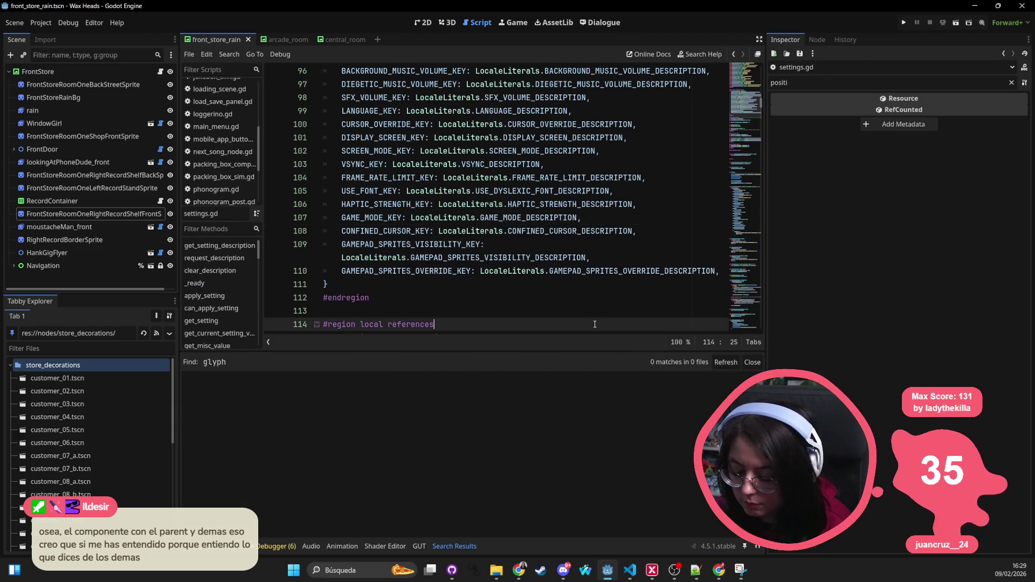
key(ctrl+a)
key(Caps_Lock)
key(Caps_Lock)
click(630, 570)
click(458, 206)
key(Caps_Lock)
key(Caps_Lock)
Search the wax-heads workspace for 'glyphs' and scroll through the results.
key(ctrl+shift+f)
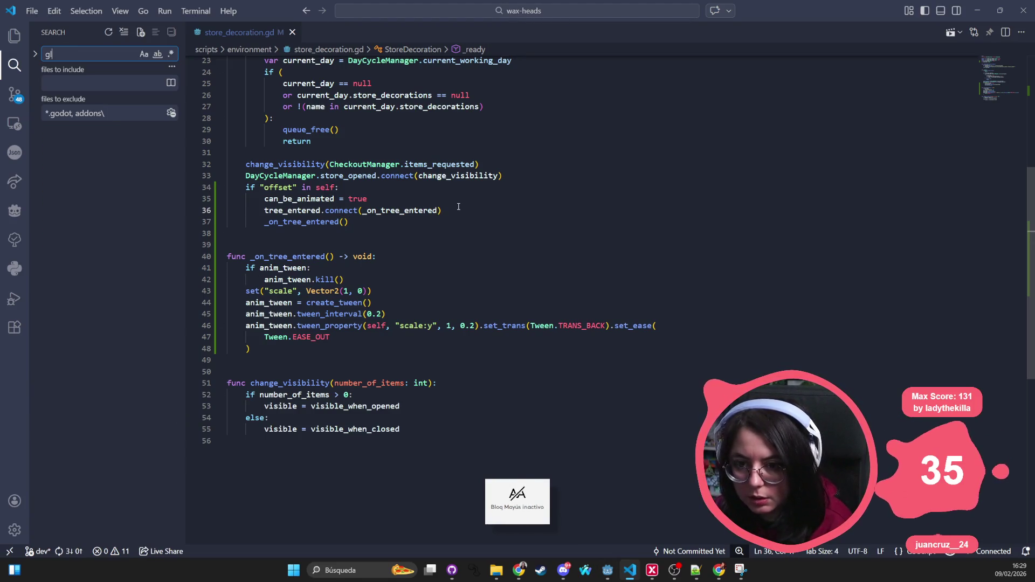
text(glyphs)
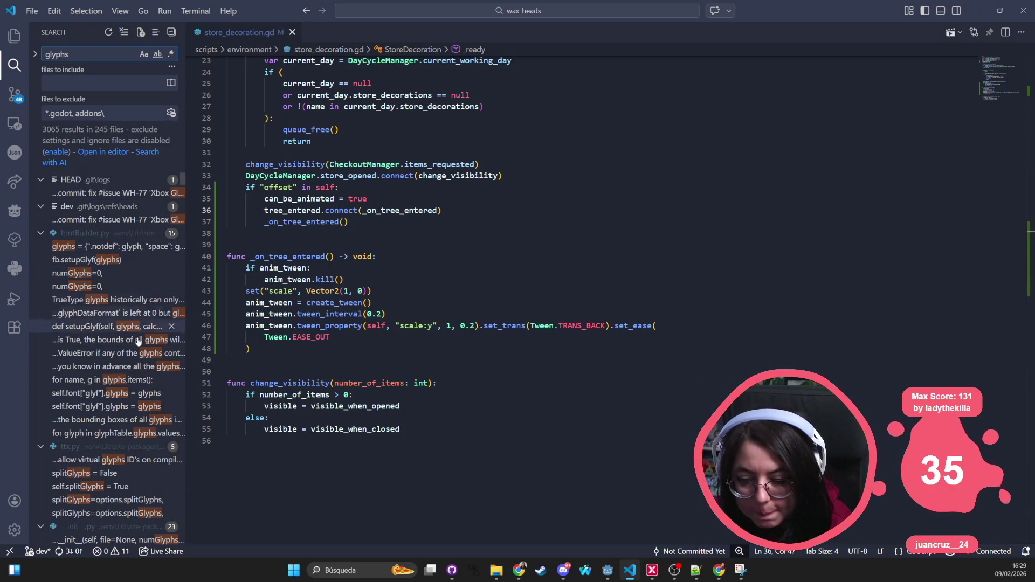
scroll(126, 375, down, 3)
scroll(126, 376, down, 10)
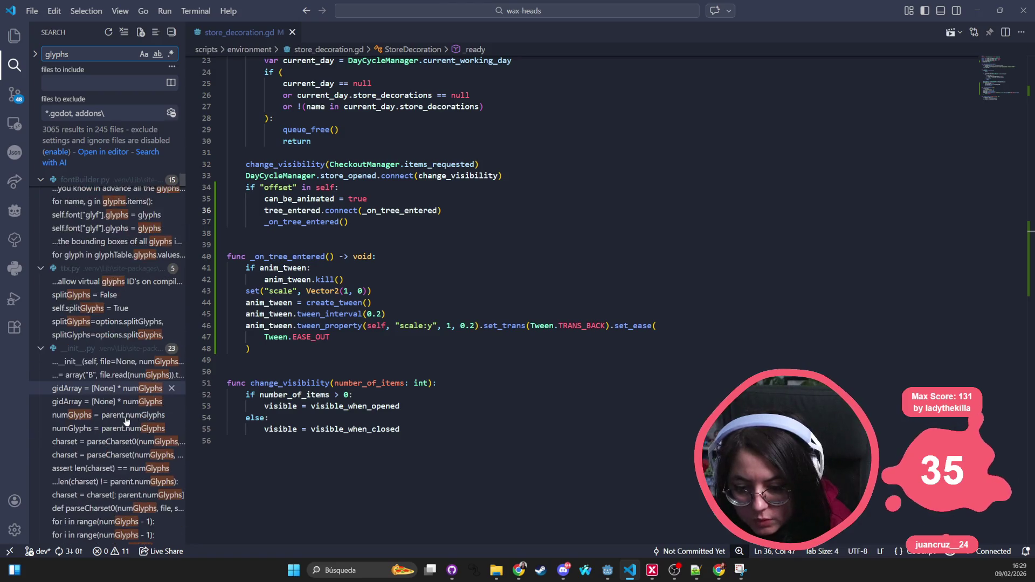
scroll(146, 349, down, 15)
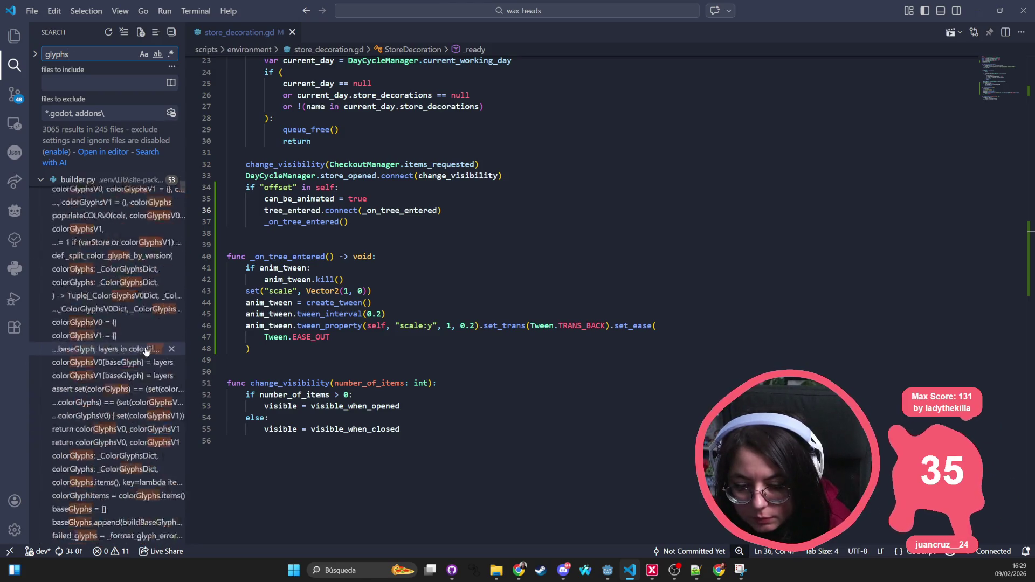
scroll(146, 349, down, 20)
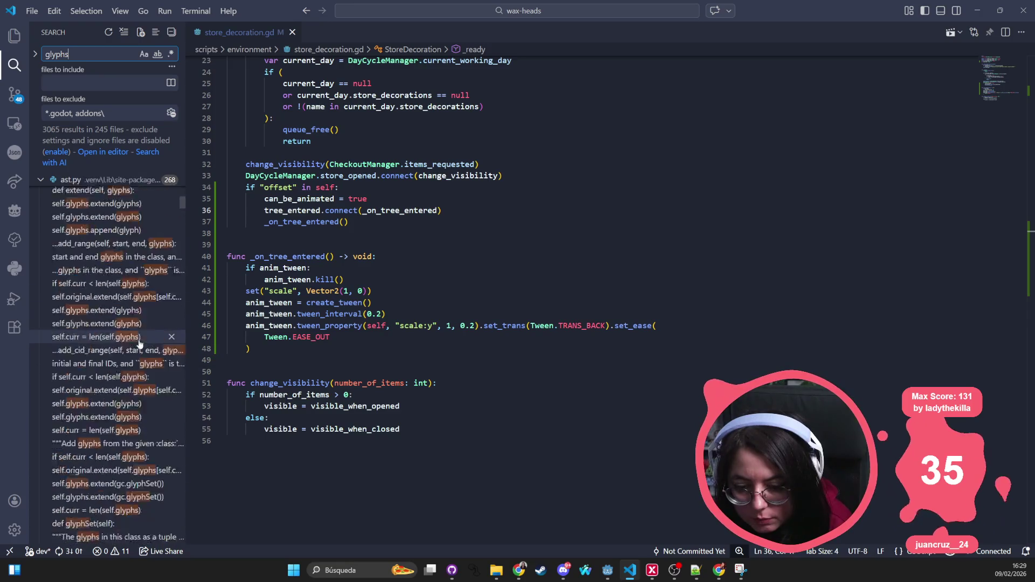
Change the query to 'gamepad_visibility', which finds nothing, then clear the search box.
key(ctrl+a)
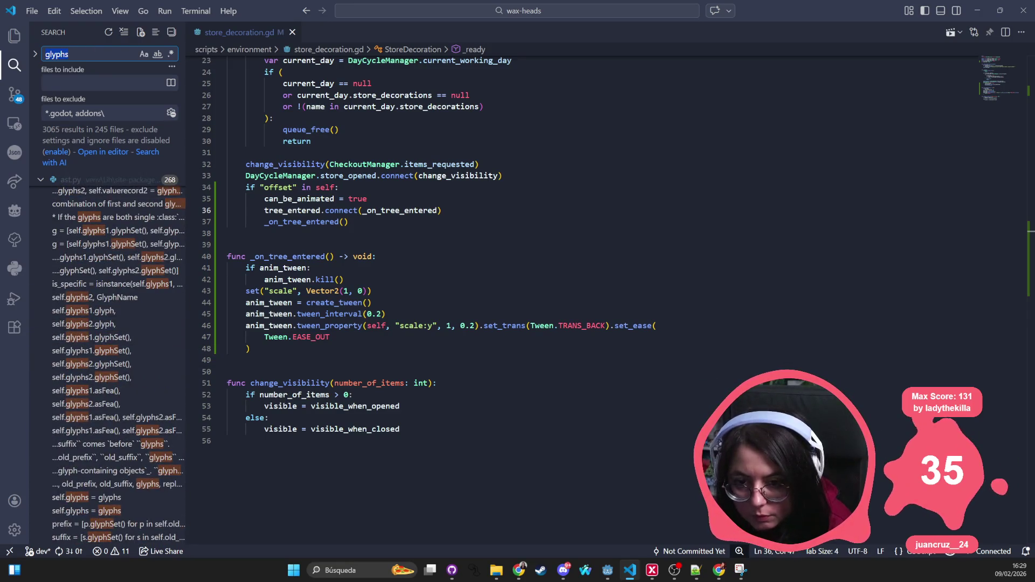
text(gamepad_visibio)
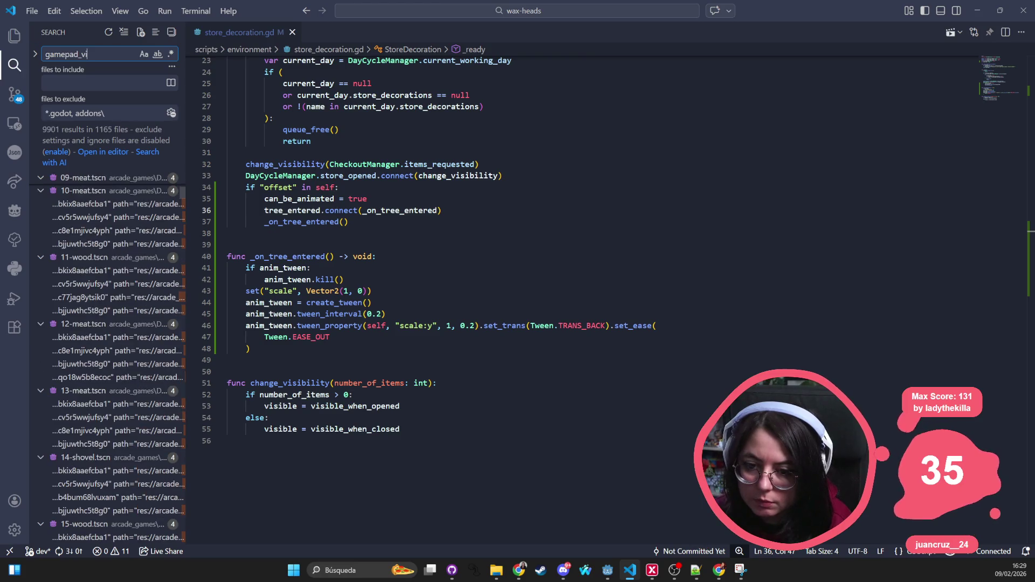
key(BackSpace)
text(lity)
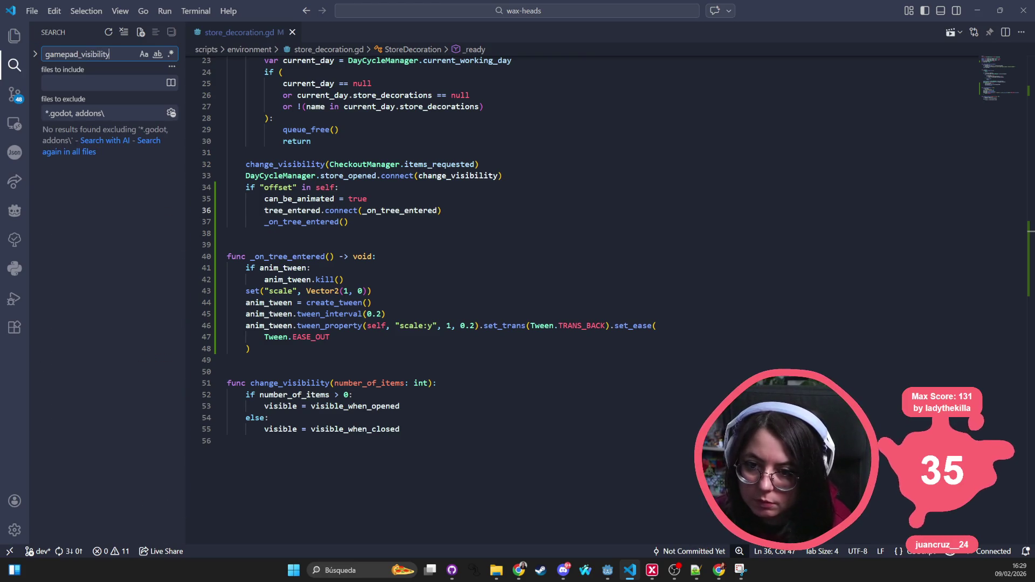
key(ctrl+a)
key(BackSpace)
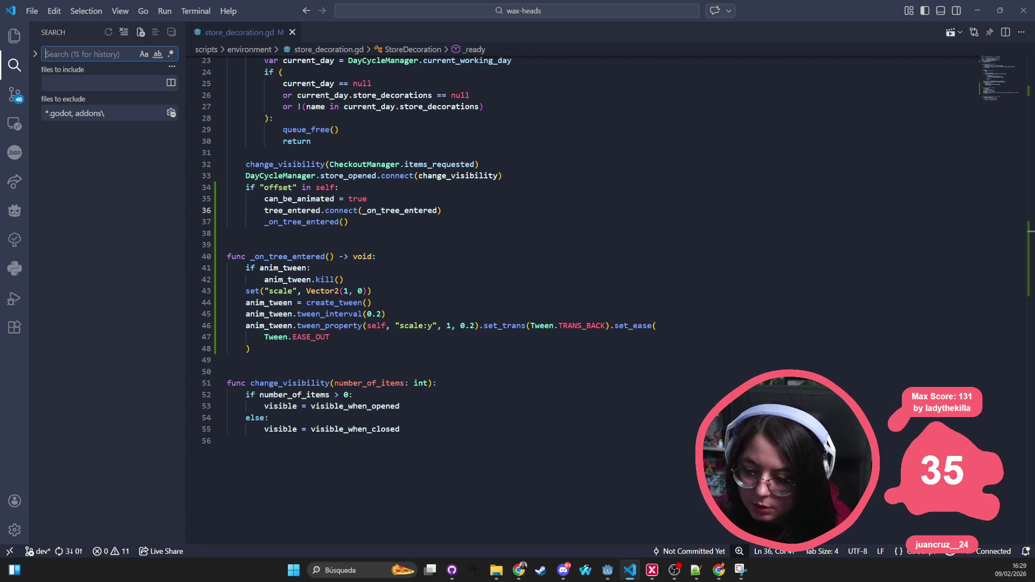
key(alt+Tab)
Open LocaleLit.gd from the LocaleLiterals reference on line 94, then start a VS Code Quick Open.
click(580, 151)
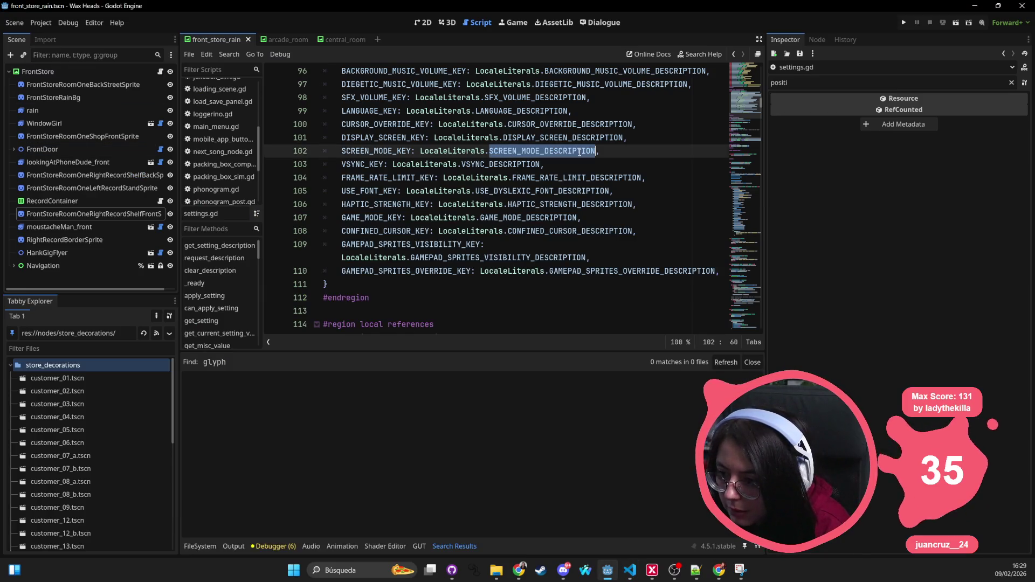
double_click(579, 152)
scroll(579, 152, up, 4)
click(500, 204)
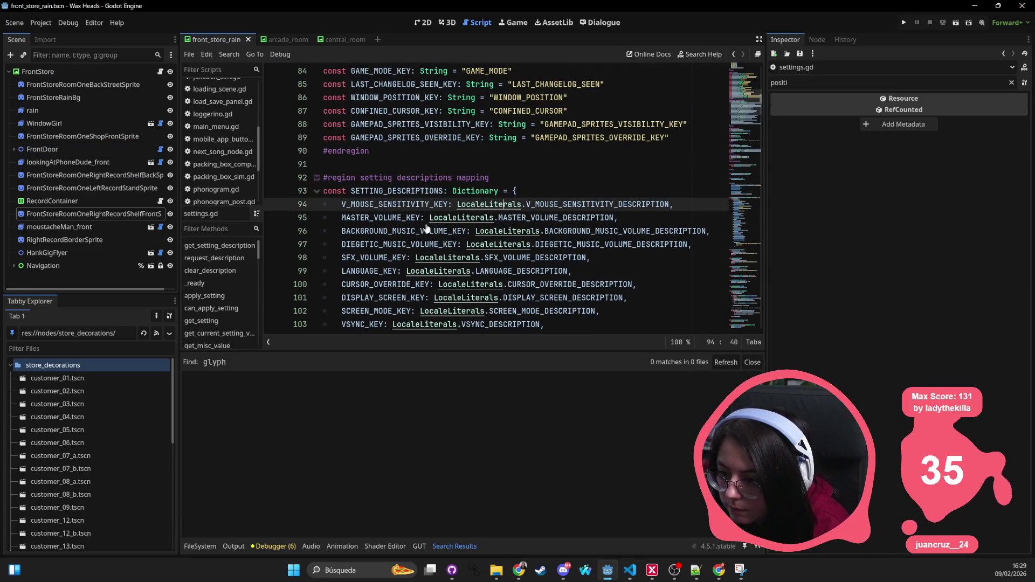
ctrl+click(504, 231)
scroll(504, 232, down, 2)
click(504, 230)
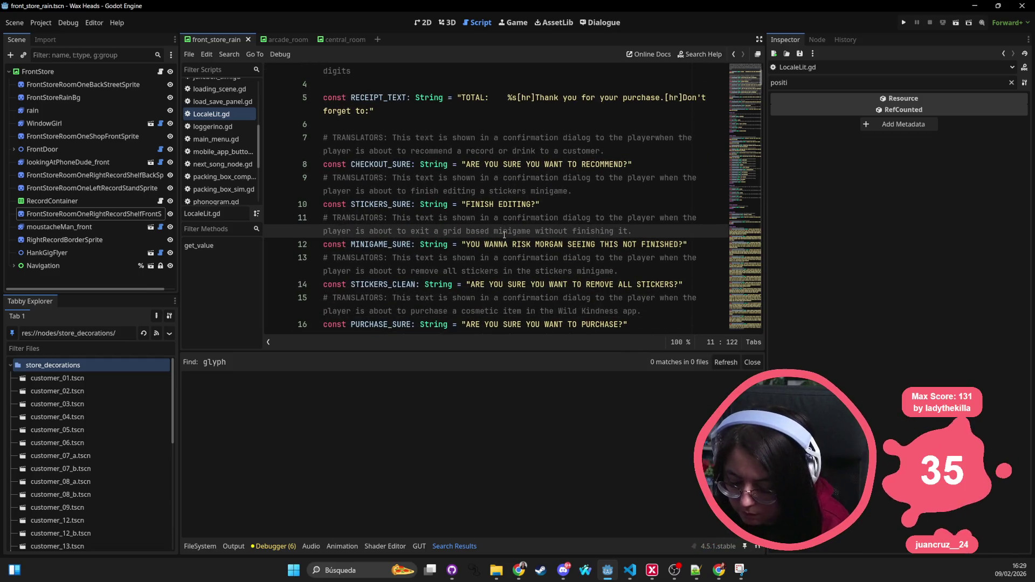
key(alt+Tab)
key(ctrl+p)
Open locale_literals.gd and search it for 'visib'.
text(locale_lit)
key(Return)
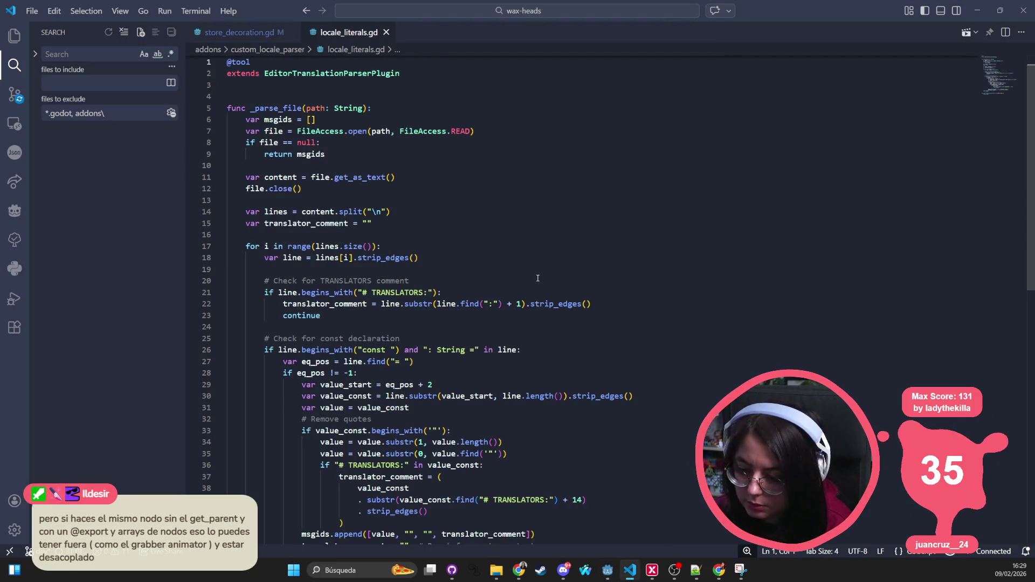
key(ctrl+f)
text(visib)
key(Escape)
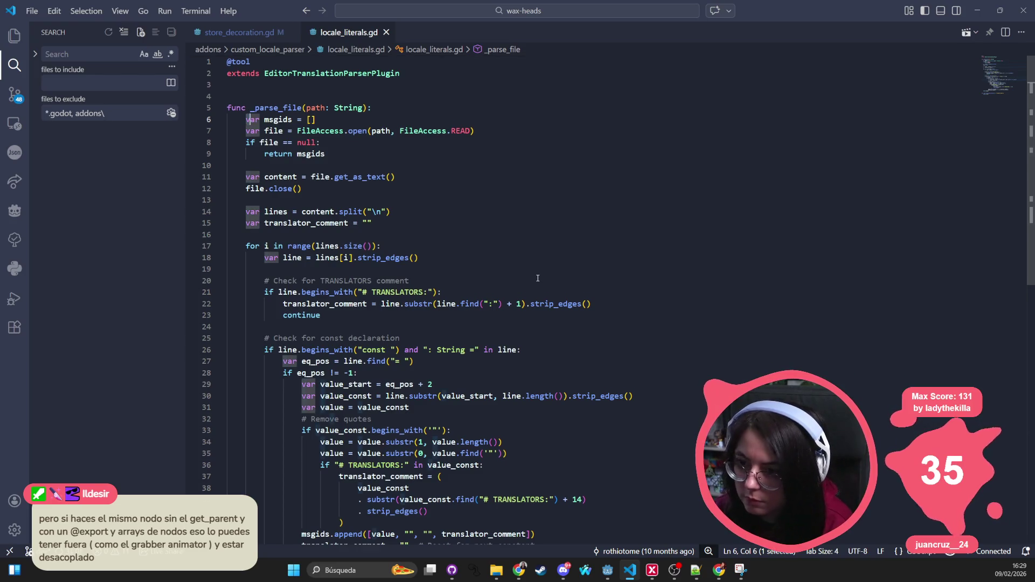
Open LocaleLit.gd, find 'gamepad', and select the gamepad description lines 135–136.
key(ctrl+p)
text(locale)
key(Return)
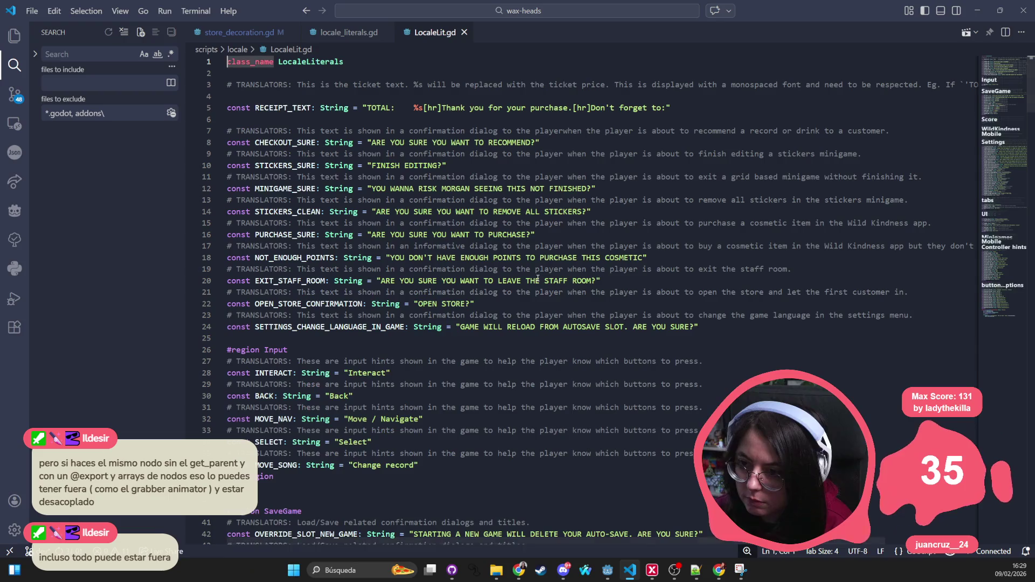
key(ctrl+f)
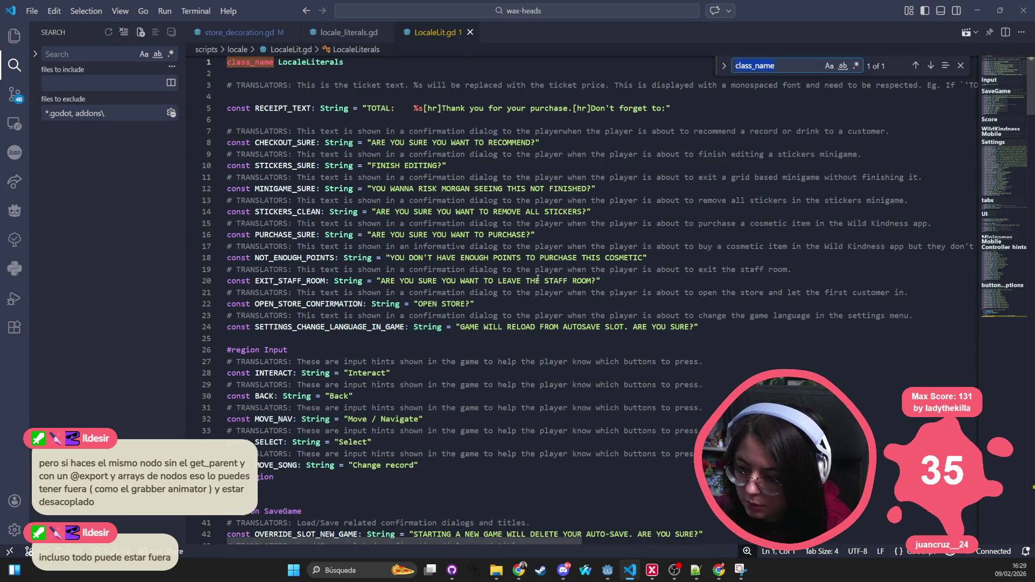
key(BackSpace)
text(gamepad)
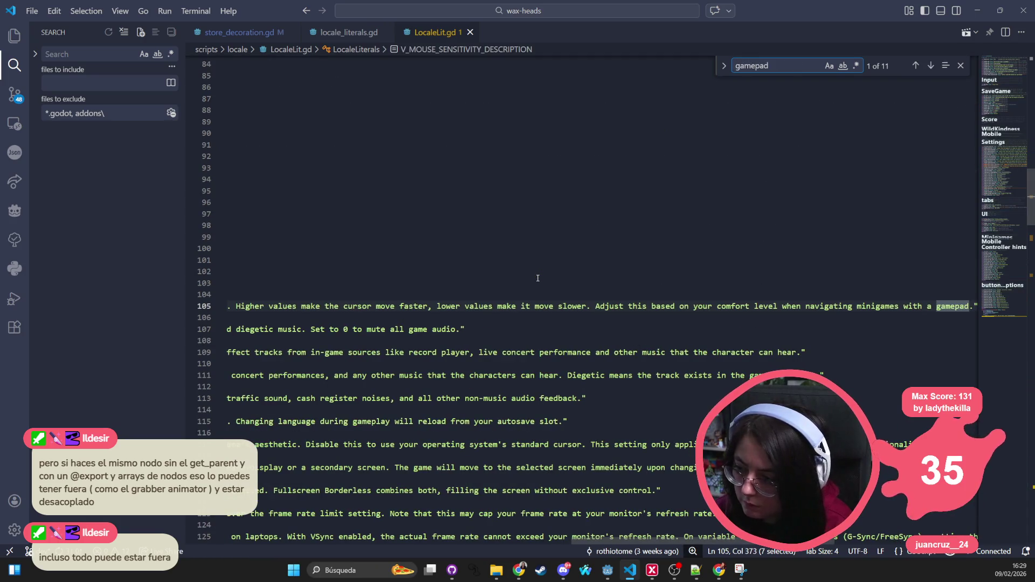
key(Return)
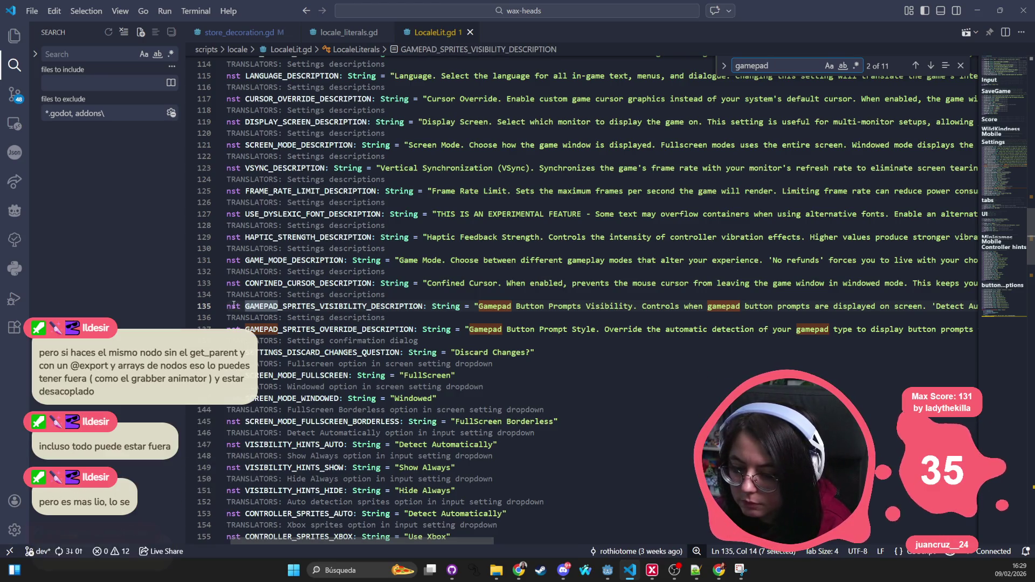
mouse_move(474, 306)
mouse_down()
mouse_move(1023, 308)
mouse_move(888, 330)
mouse_up()
click(808, 338)
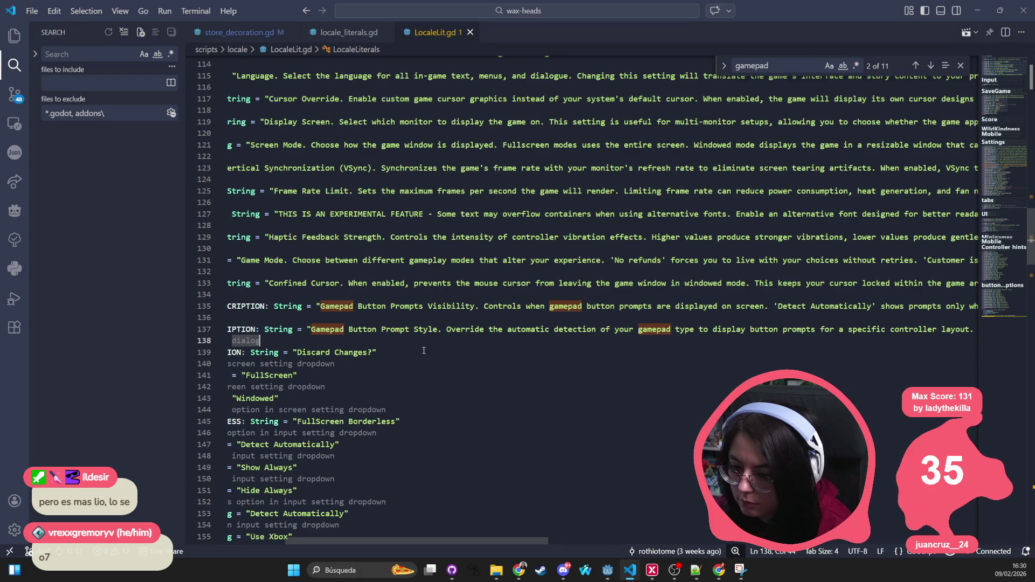
mouse_move(204, 306)
mouse_down()
mouse_move(378, 326)
mouse_move(401, 316)
mouse_move(617, 328)
mouse_move(628, 339)
mouse_move(977, 329)
mouse_up()
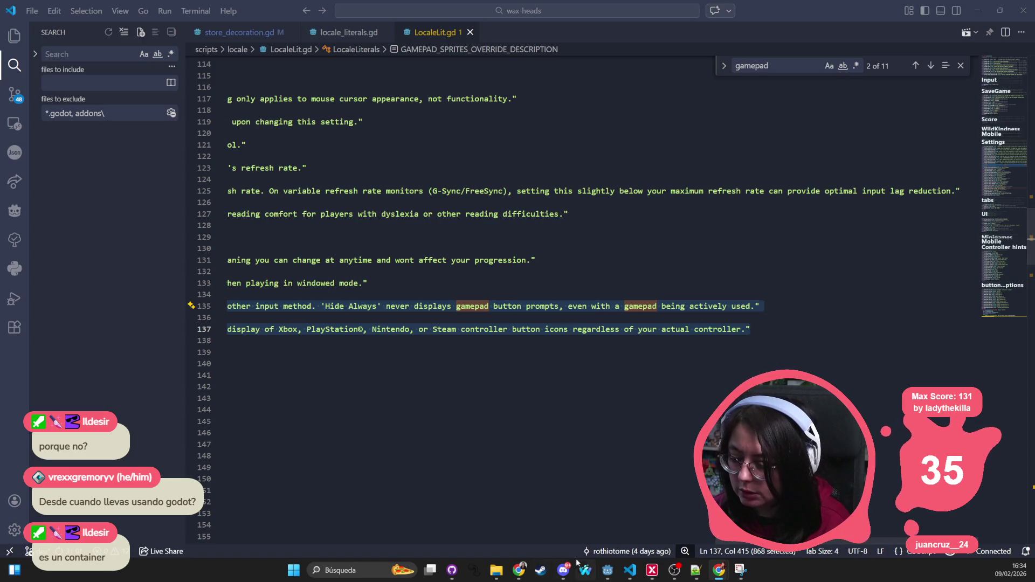
mouse_move(517, 575)
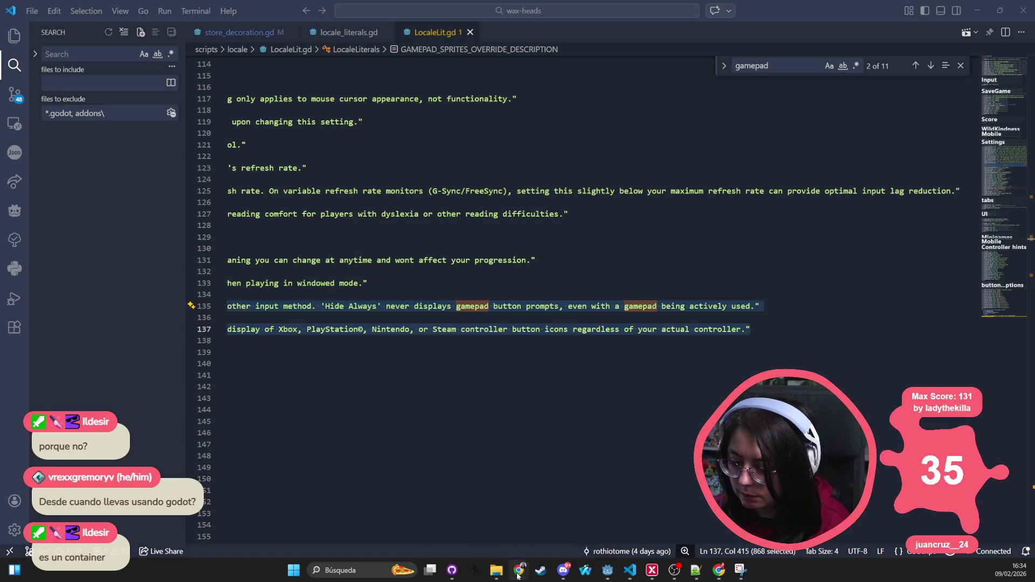
Add a LineEdit child under FrontStore and clear the Inspector filter to list all properties.
click(609, 570)
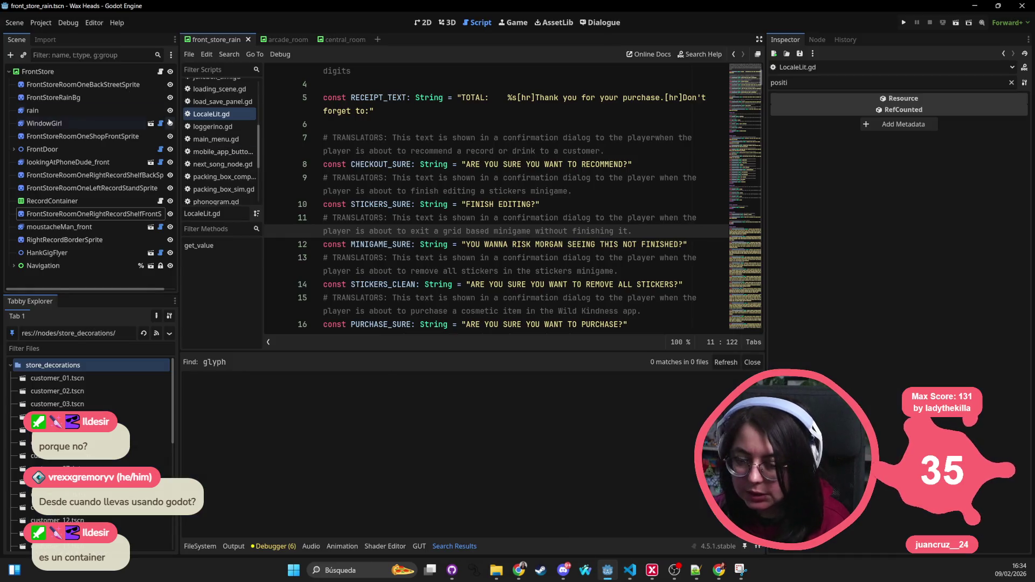
right_click(41, 73)
click(69, 98)
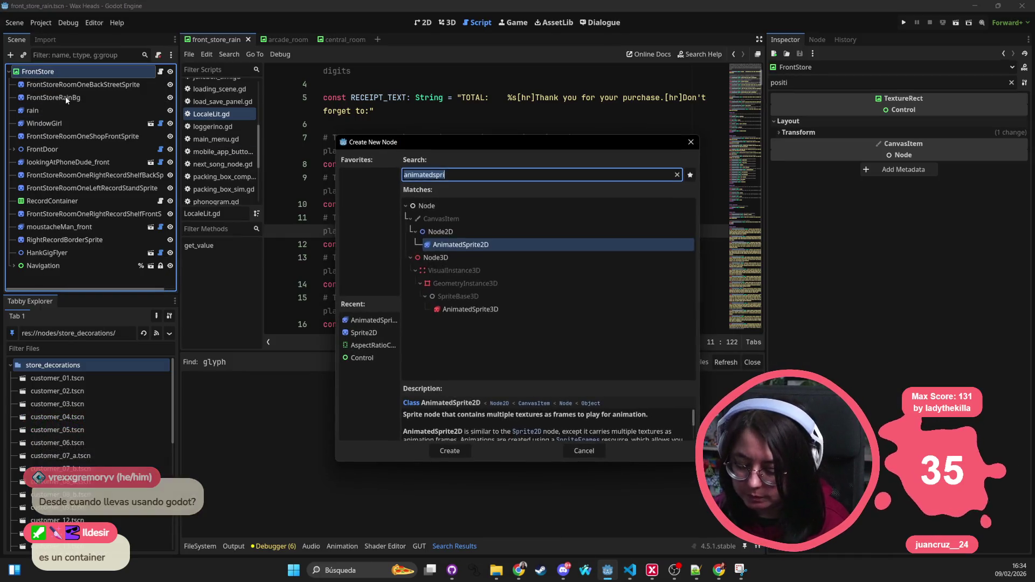
text(line)
text(dit)
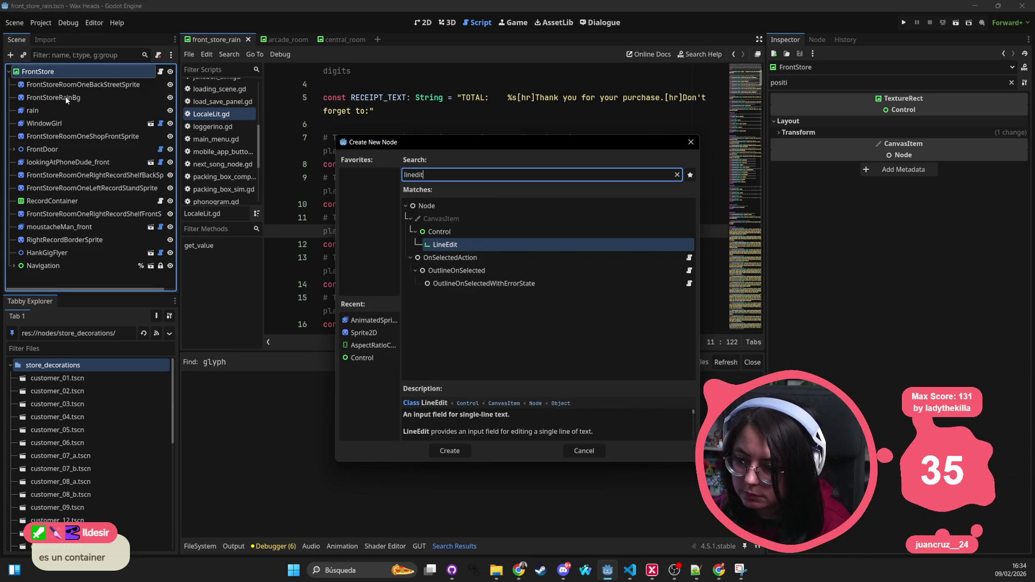
key(Return)
click(930, 92)
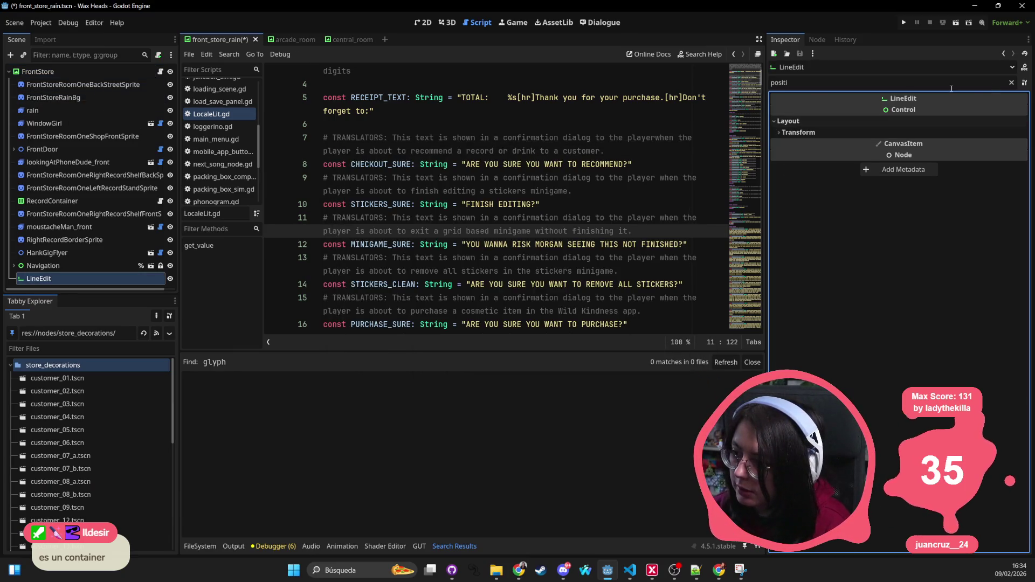
click(1010, 82)
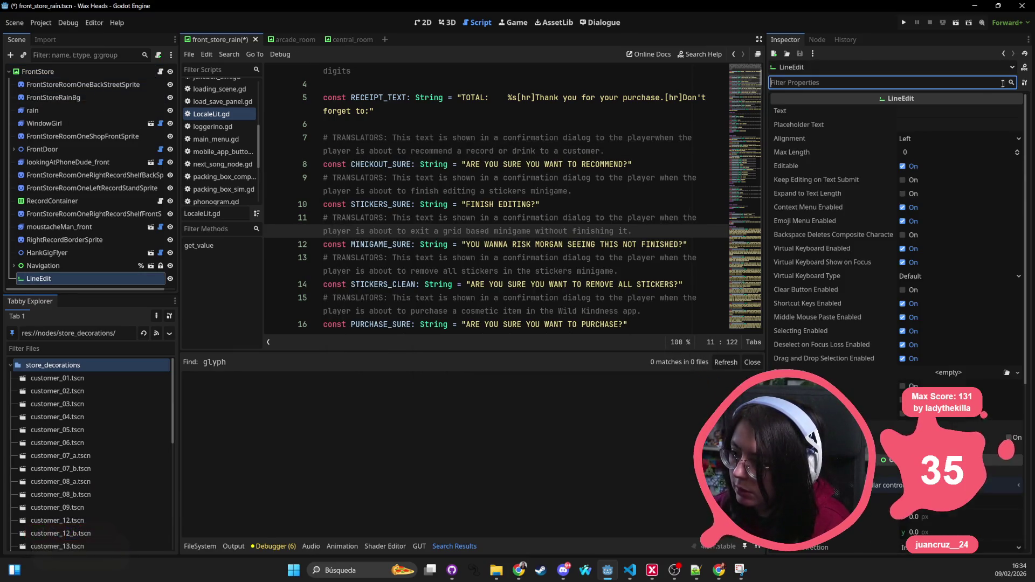
click(779, 168)
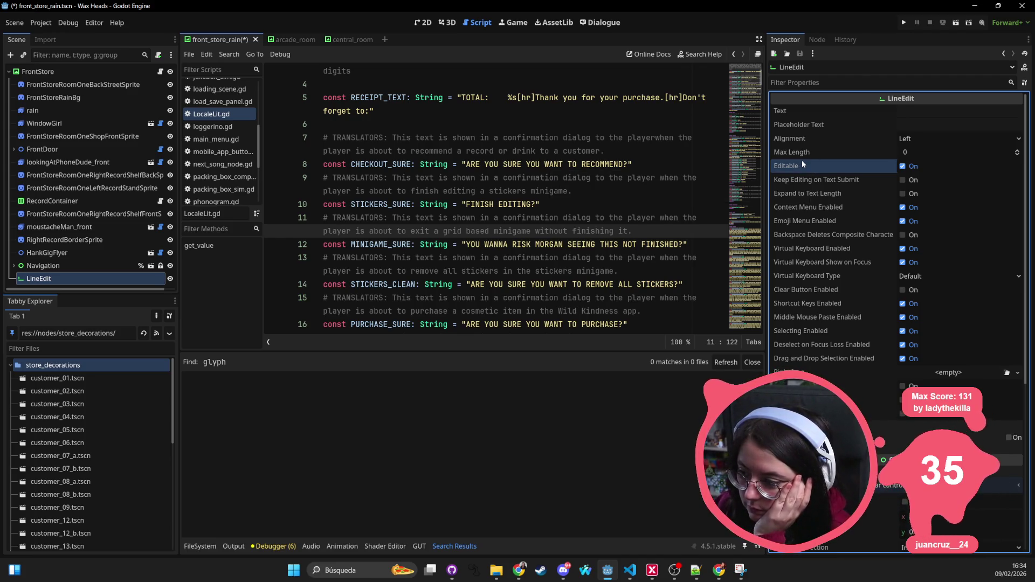
Select the LineEdit node in the Scene dock, delete it and confirm.
click(54, 278)
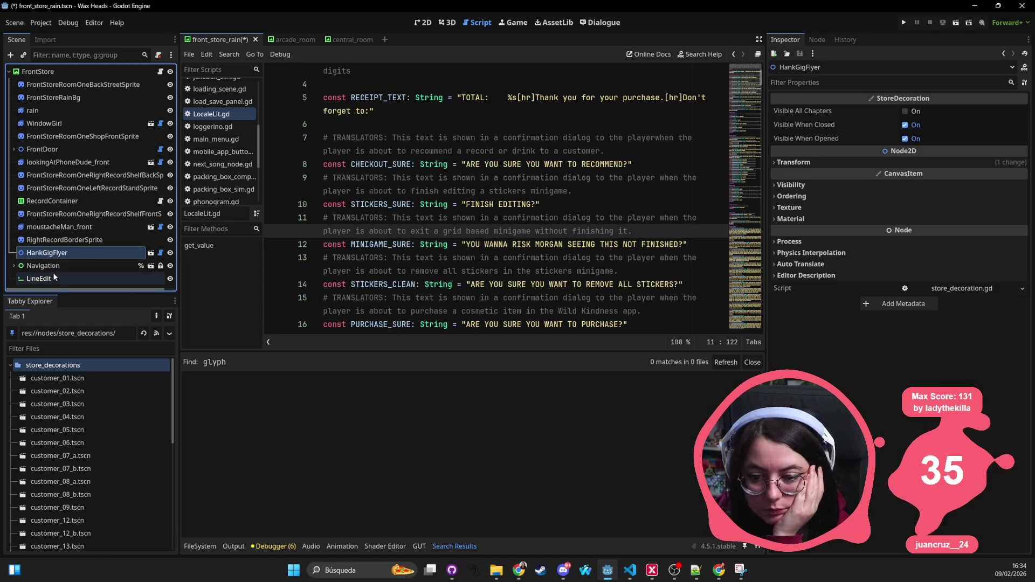
key(Delete)
key(Return)
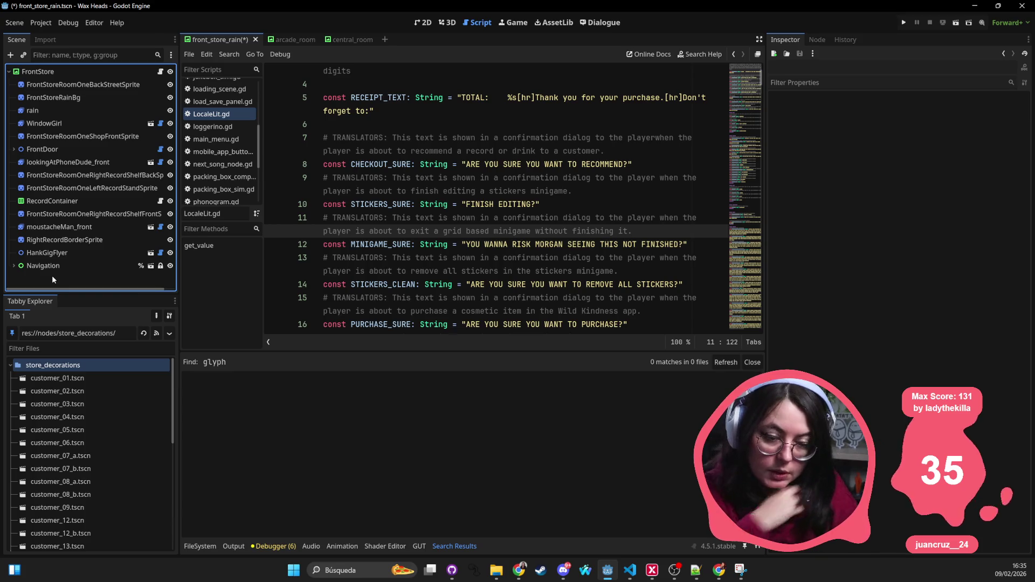
key(alt+Tab)
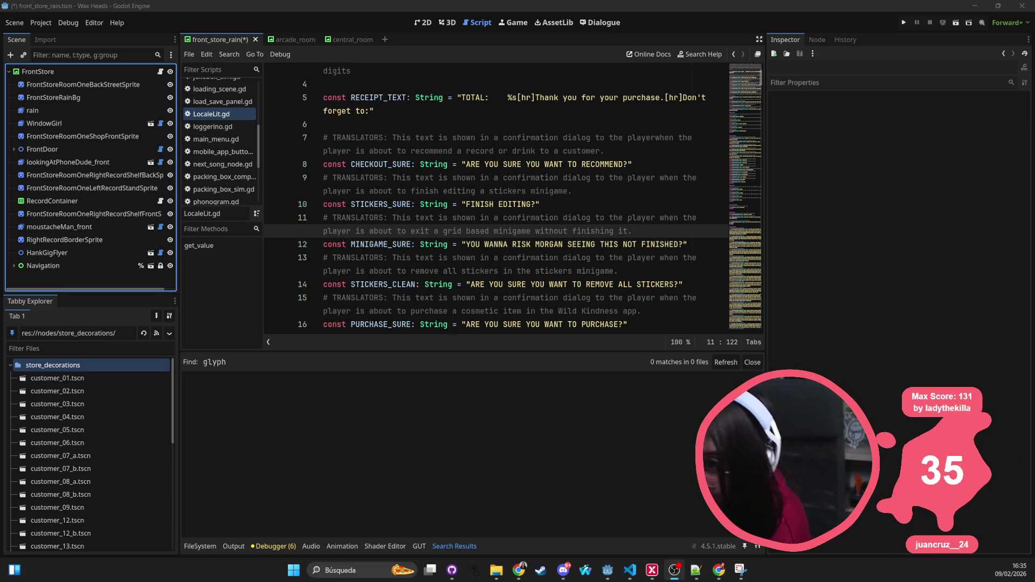
key(alt+Tab)
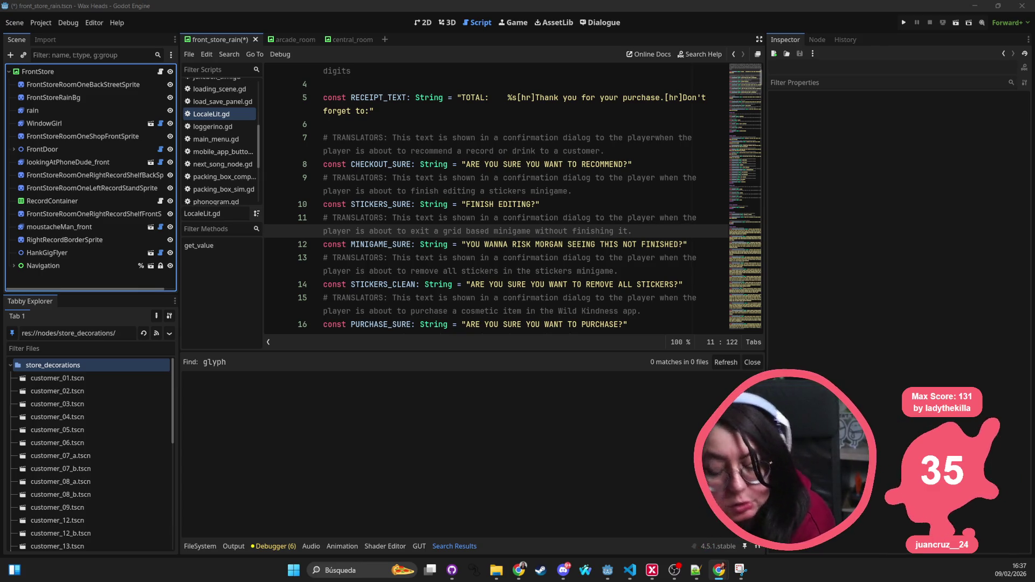
Close the Godot editor, choosing Save & Close to keep front_store_rain.tscn's changes.
click(1024, 10)
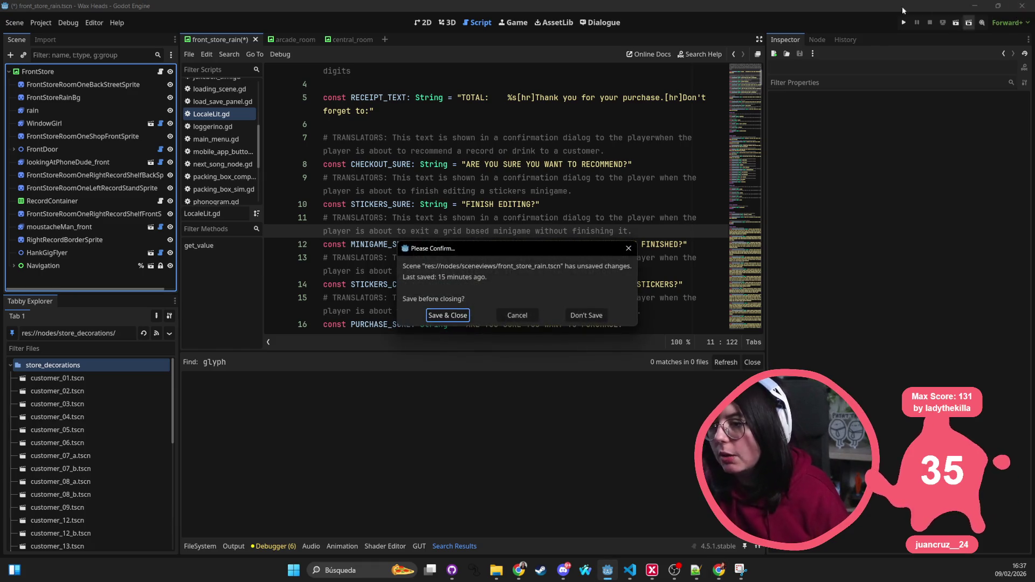
click(444, 319)
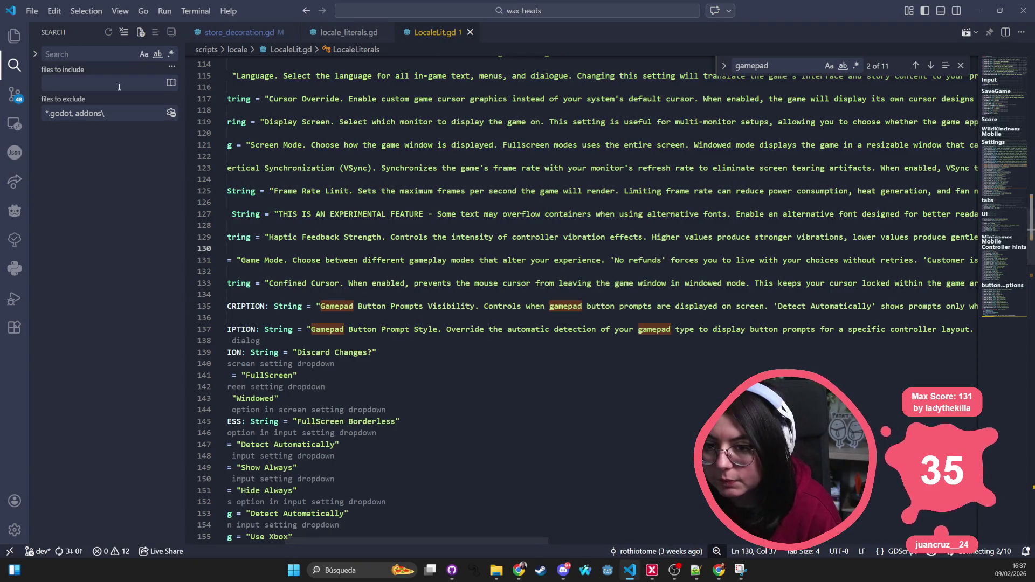
Minimise VS Code to reveal Chrome's WPF Easing Functions page.
click(977, 10)
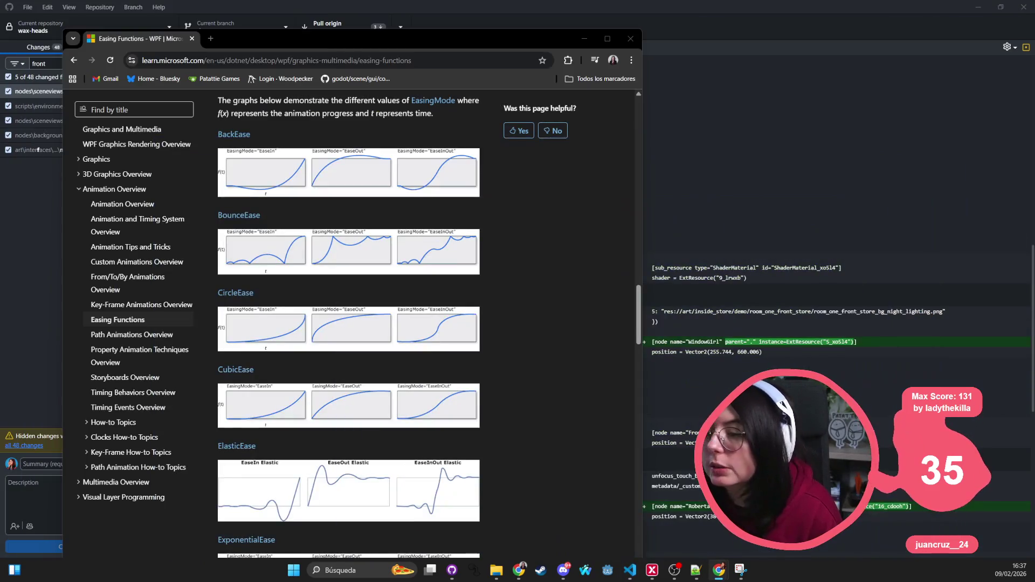